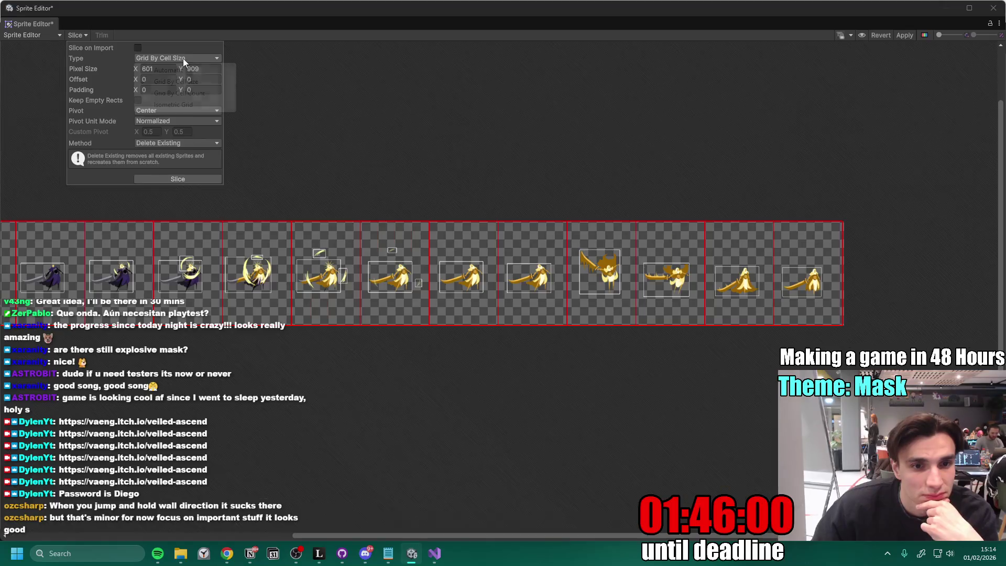
- Slice the Golden sheet as Grid By Cell Count 13×1, then close the Sprite Editor discarding changes
{"action": "left_click", "coordinate": [197, 92]}
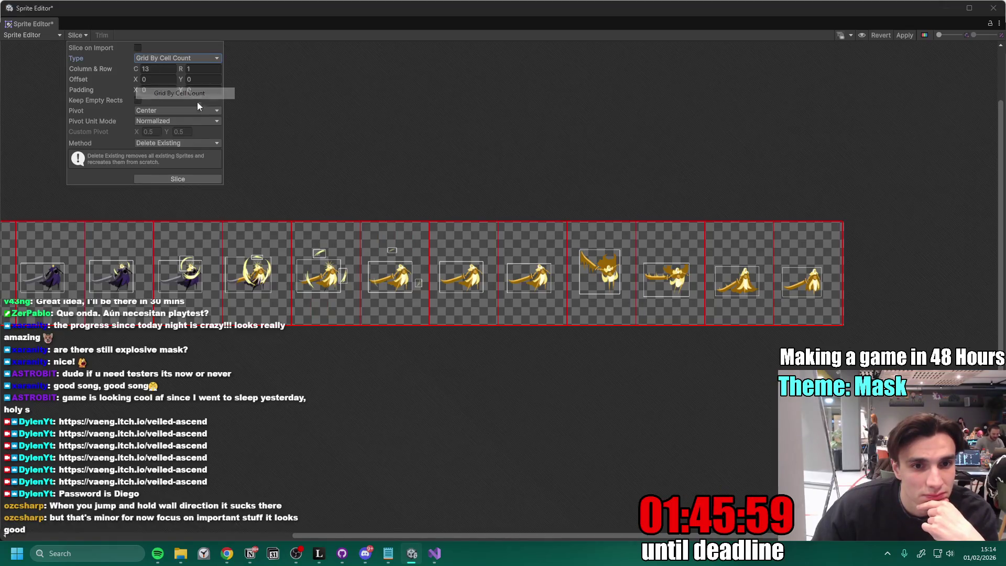
{"action": "left_click", "coordinate": [185, 178]}
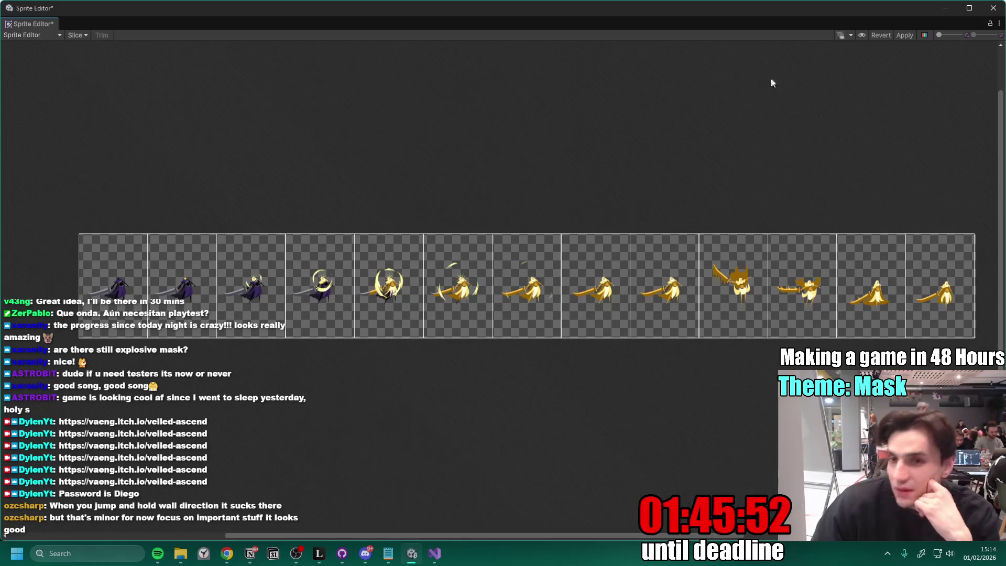
{"action": "left_click", "coordinate": [993, 9]}
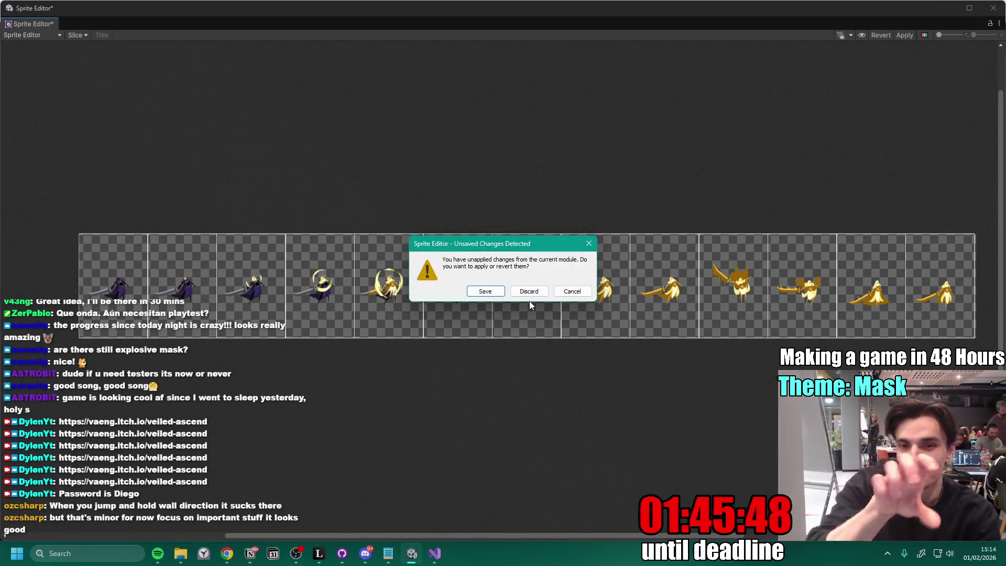
{"action": "left_click", "coordinate": [535, 293]}
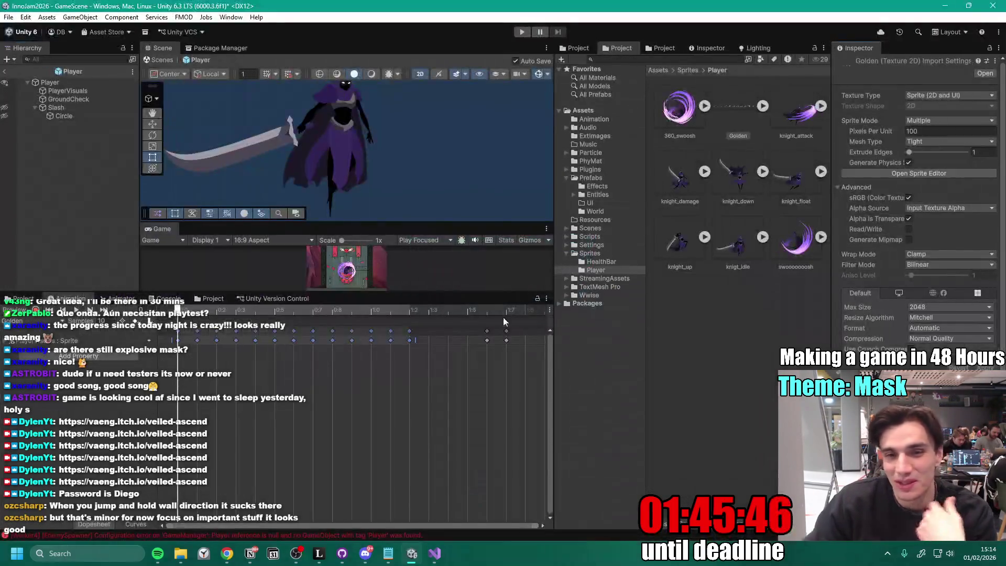
{"action": "scroll", "coordinate": [320, 383], "scroll_direction": "down", "scroll_amount": 2}
{"action": "scroll", "coordinate": [303, 388], "scroll_direction": "down", "scroll_amount": 2}
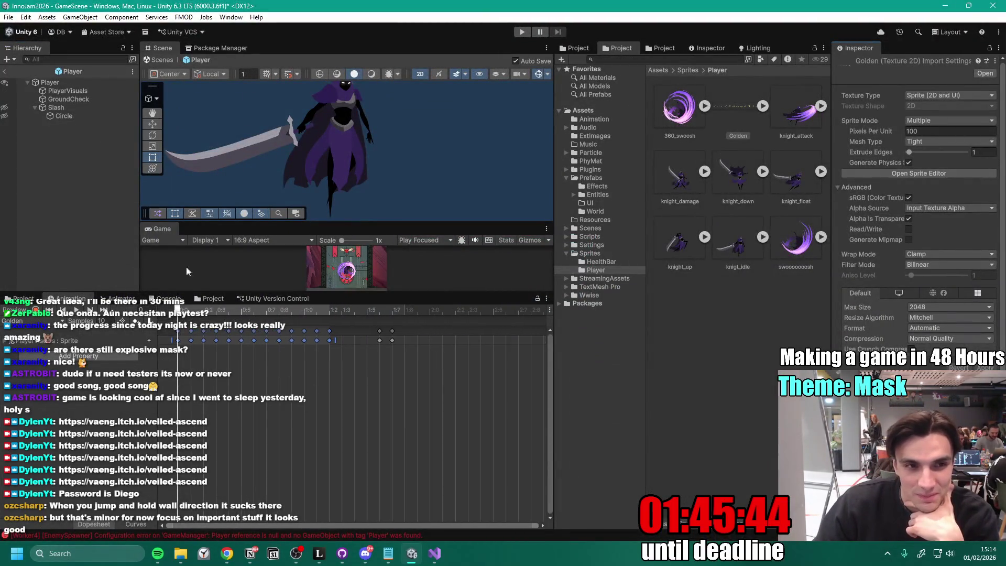
- Delete the Sprite track from the Golden clip, exit the Player prefab, and bring up Notion
{"action": "left_click", "coordinate": [53, 325]}
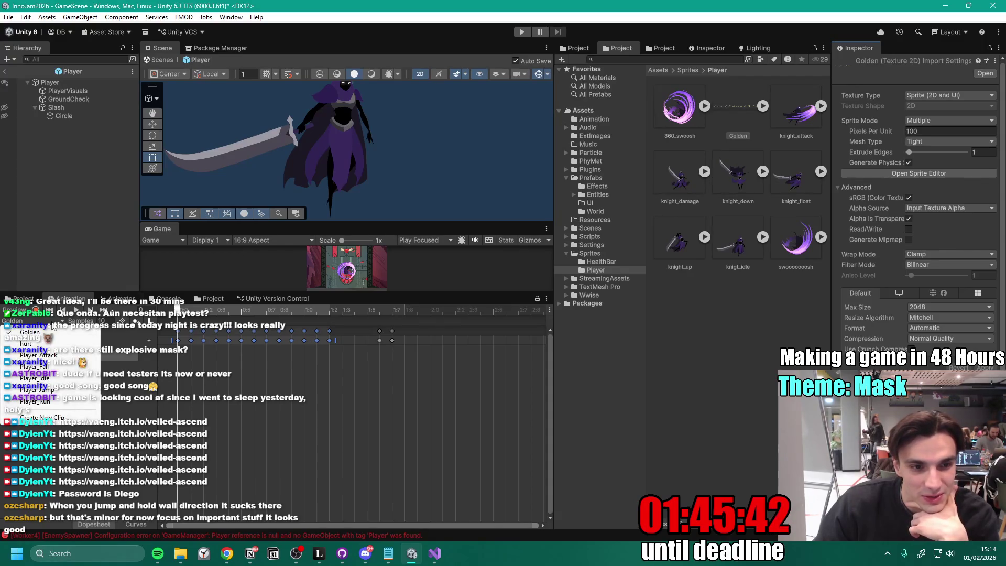
{"action": "left_click", "coordinate": [32, 332]}
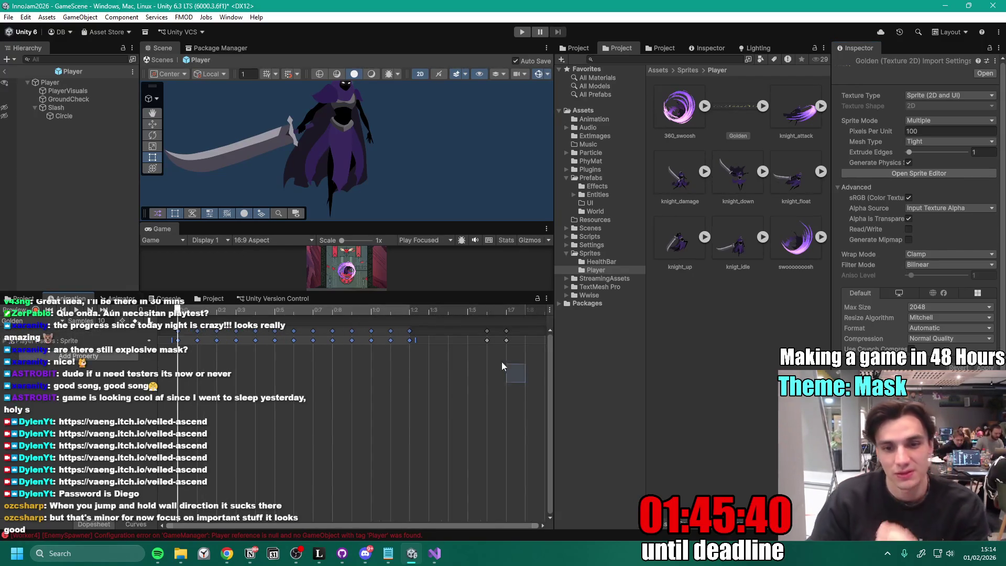
{"action": "scroll", "coordinate": [189, 317], "scroll_direction": "up", "scroll_amount": 2}
{"action": "key", "text": "Delete"}
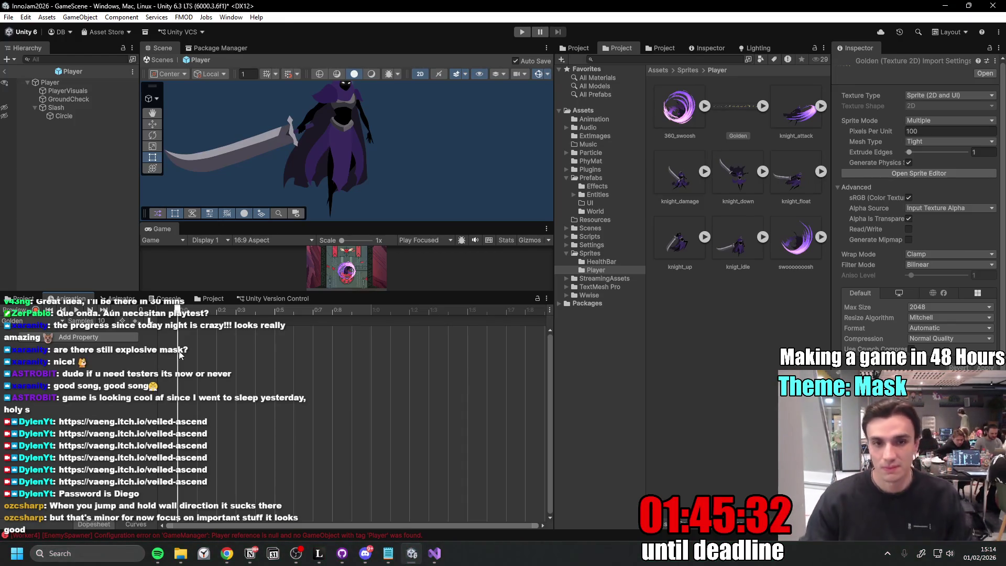
{"action": "left_click", "coordinate": [6, 73]}
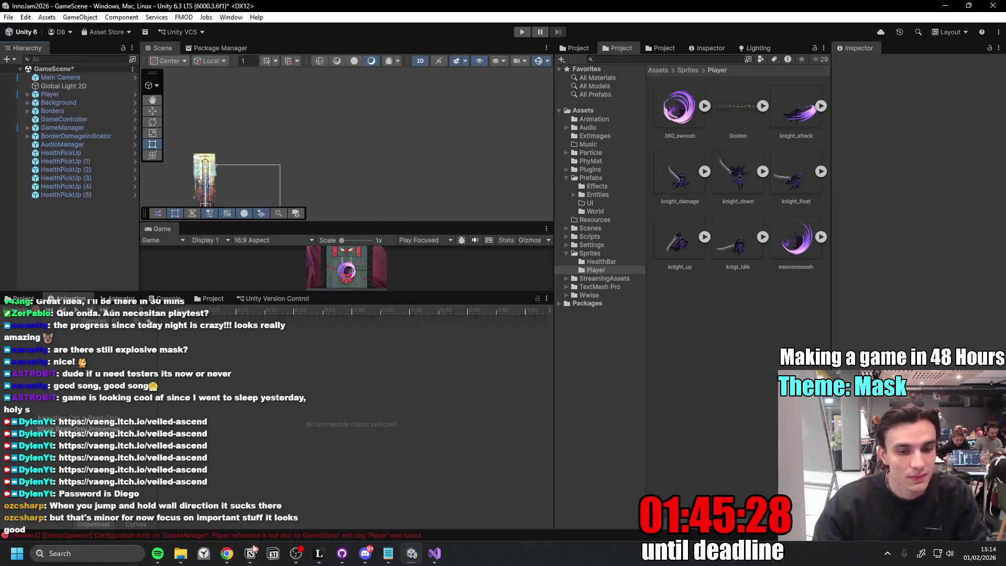
{"action": "left_click", "coordinate": [250, 554]}
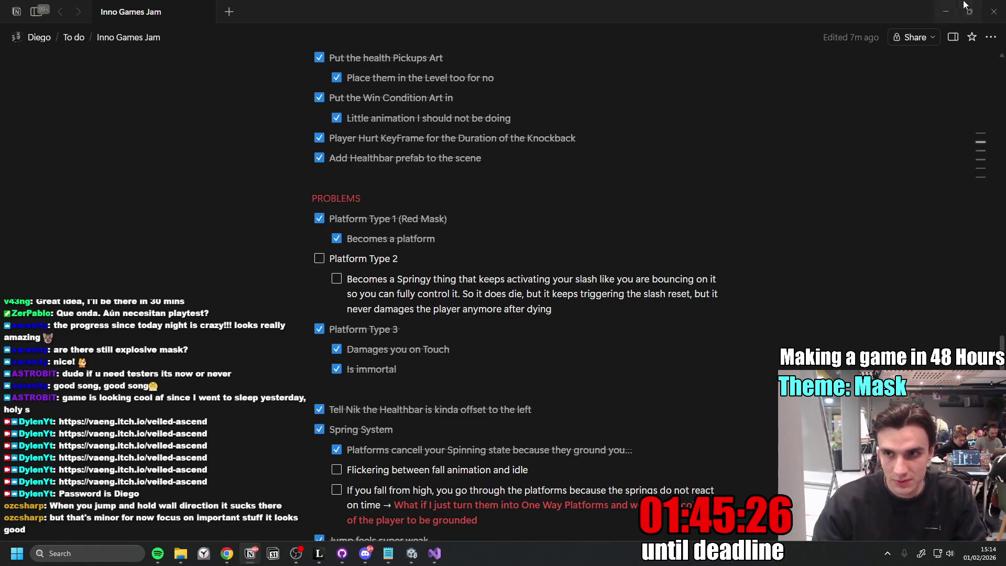
- Minimize the Notion to-do page after reviewing it so Unity shows again
{"action": "left_click", "coordinate": [945, 11]}
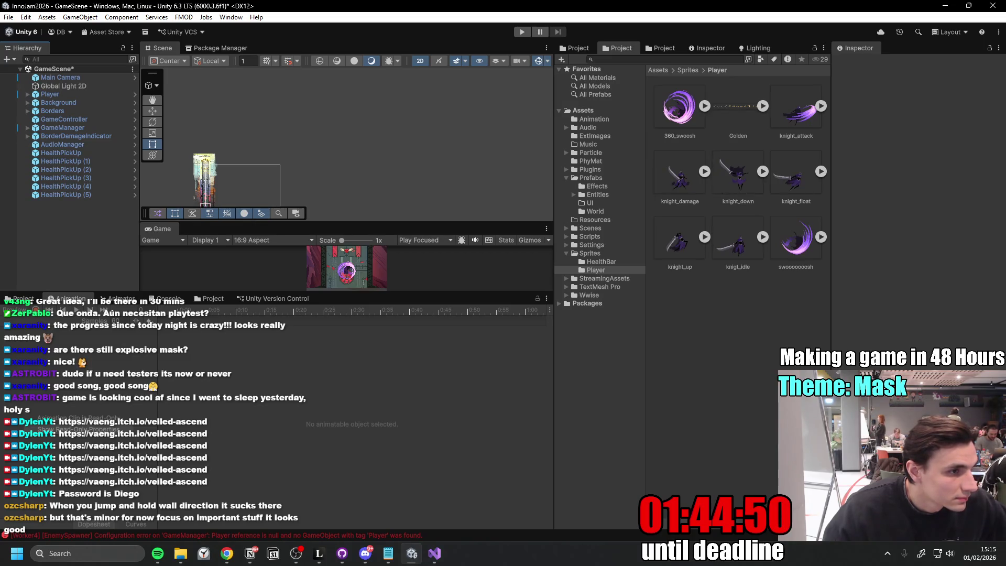
{"action": "key", "text": "alt+Tab"}
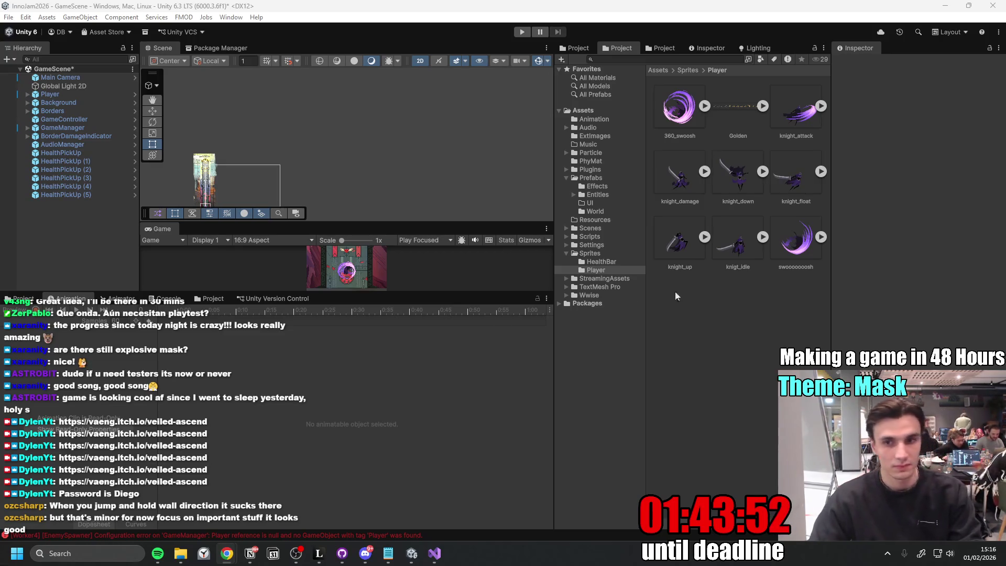
- Open PlatformEnemyBouncy from Prefabs > Entities and edit its Platform Enemy script
{"action": "left_click_drag", "start_coordinate": [473, 294], "coordinate": [473, 400]}
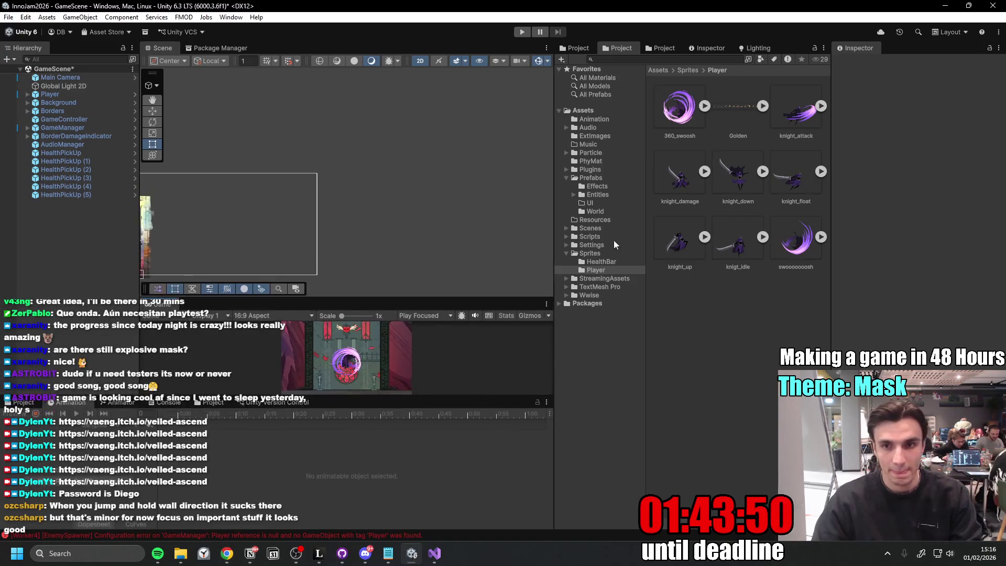
{"action": "left_click", "coordinate": [604, 195]}
{"action": "double_click", "coordinate": [674, 235]}
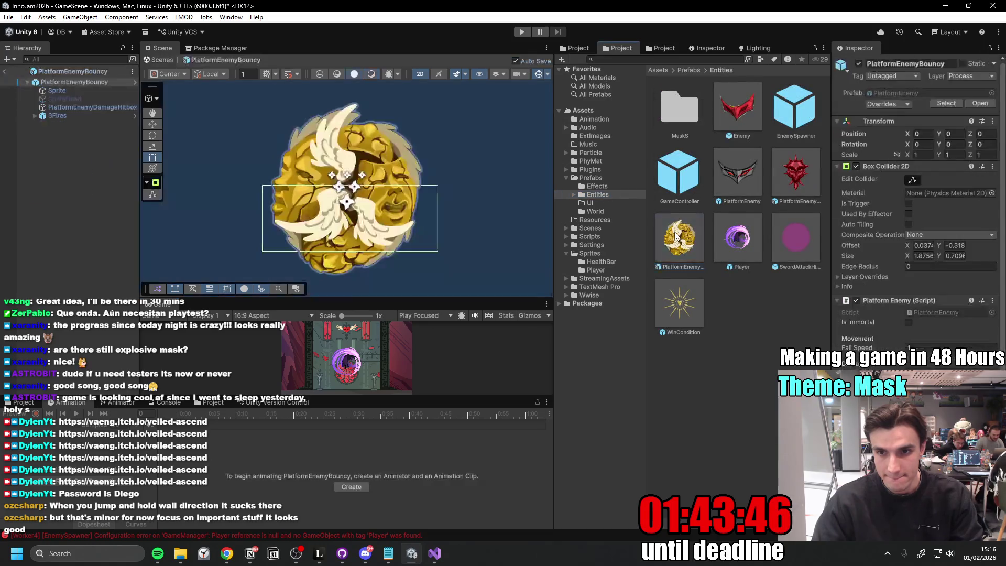
{"action": "left_click", "coordinate": [992, 301]}
{"action": "left_click", "coordinate": [756, 392]}
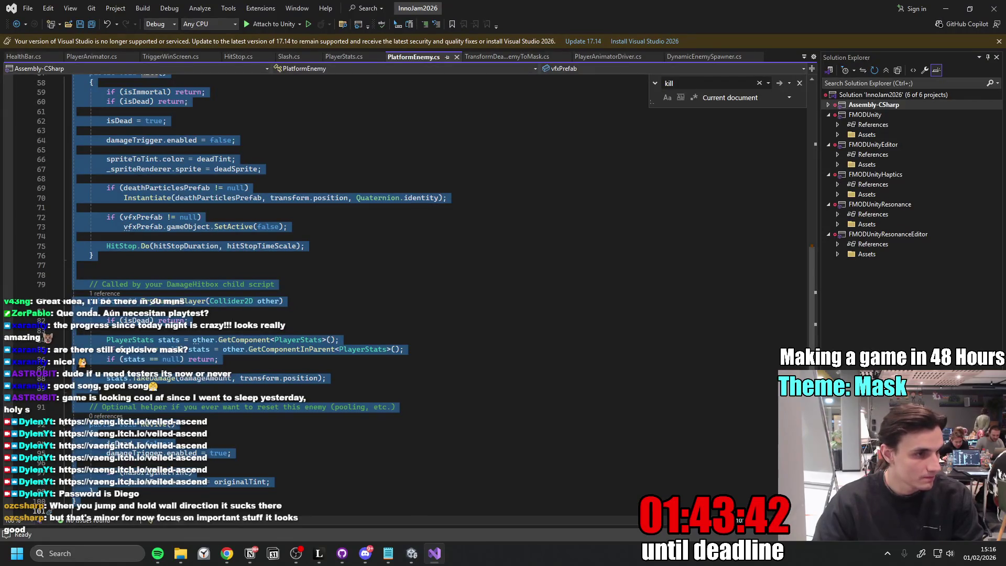
- Add a becomesSlashSpringOnDeath field after isImmortal in PlatformEnemy and save it
{"action": "key", "text": "alt+Tab"}
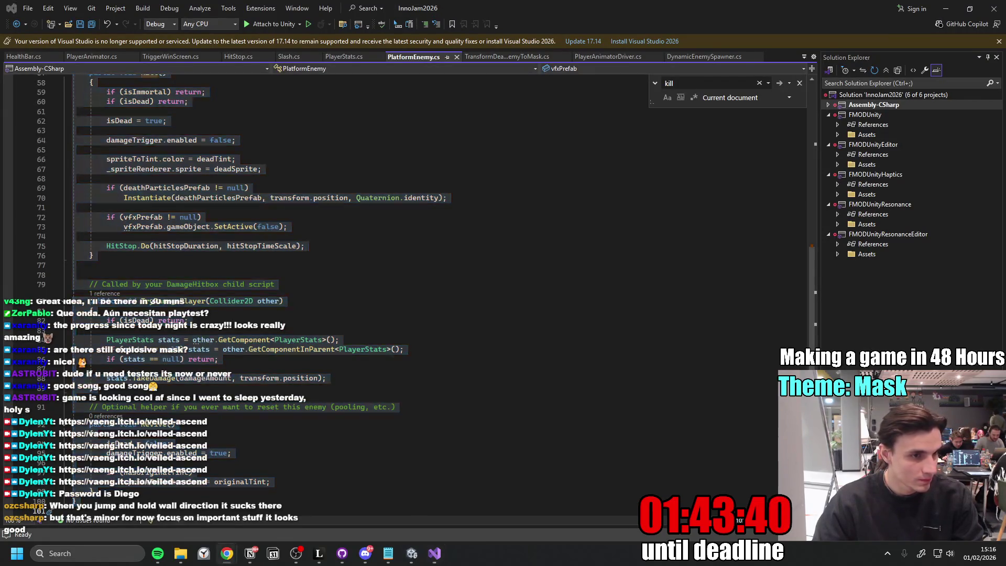
{"action": "scroll", "coordinate": [299, 250], "scroll_direction": "up", "scroll_amount": 10}
{"action": "scroll", "coordinate": [277, 306], "scroll_direction": "up", "scroll_amount": 8}
{"action": "scroll", "coordinate": [277, 305], "scroll_direction": "up", "scroll_amount": 2}
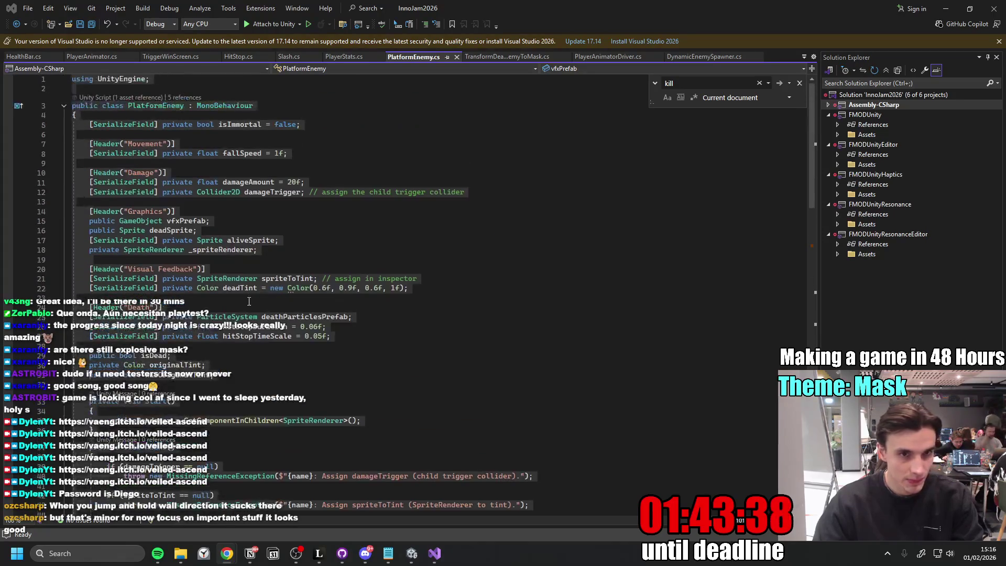
{"action": "left_click", "coordinate": [337, 126]}
{"action": "key", "text": "Return"}
{"action": "key", "text": "Tab"}
{"action": "key", "text": "Return"}
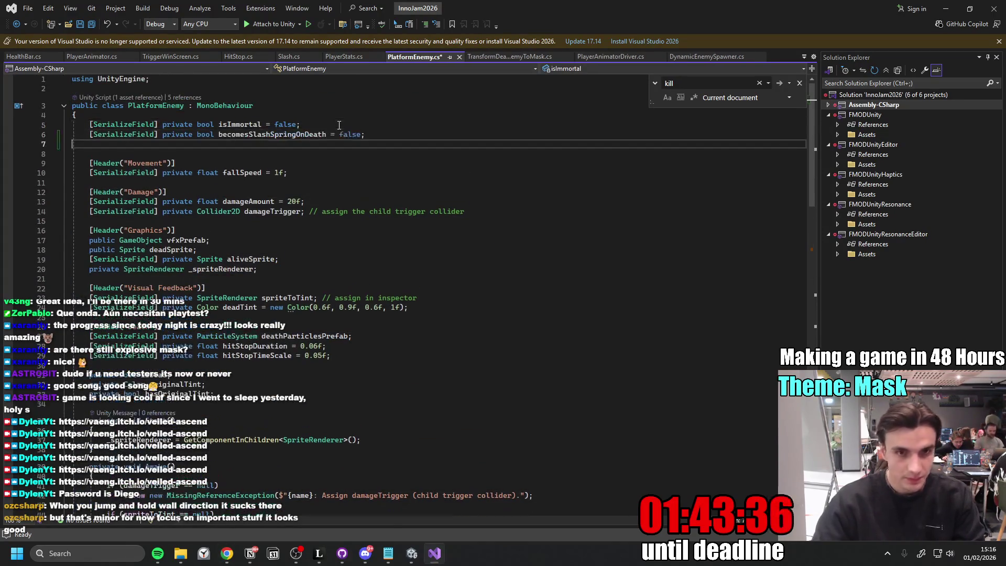
{"action": "key", "text": "ctrl+s"}
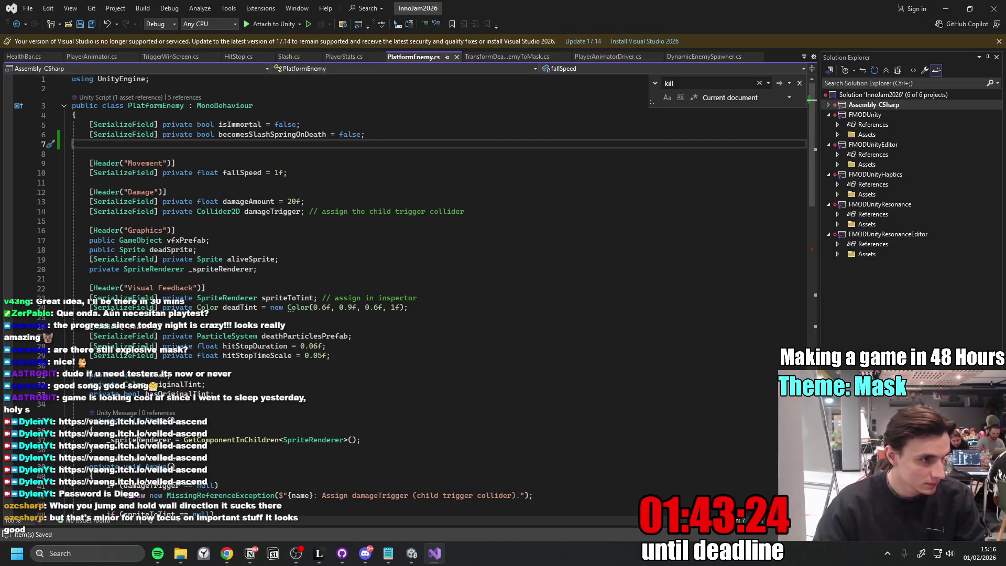
{"action": "left_click", "coordinate": [338, 240]}
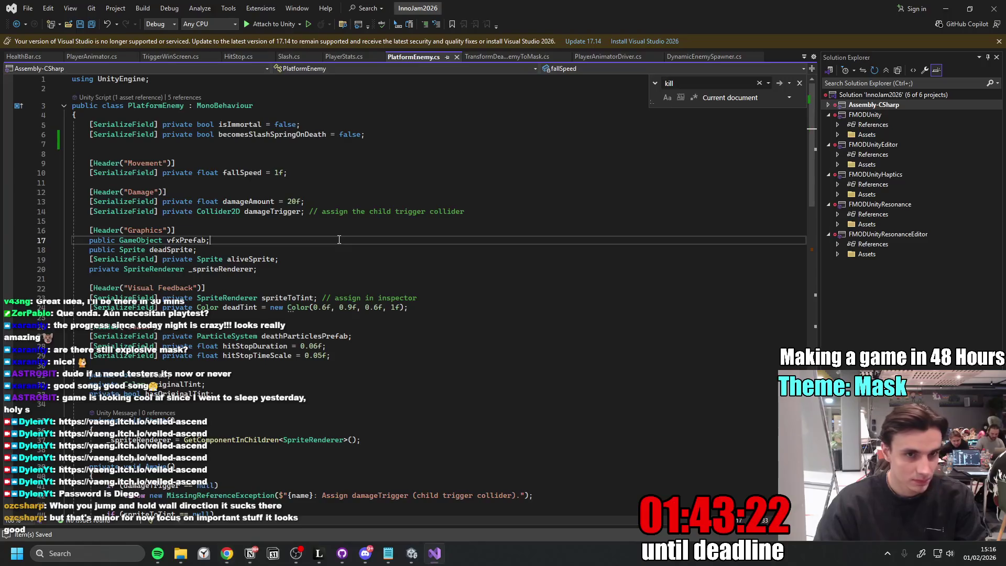
{"action": "scroll", "coordinate": [377, 260], "scroll_direction": "down", "scroll_amount": 15}
{"action": "scroll", "coordinate": [411, 283], "scroll_direction": "down", "scroll_amount": 5}
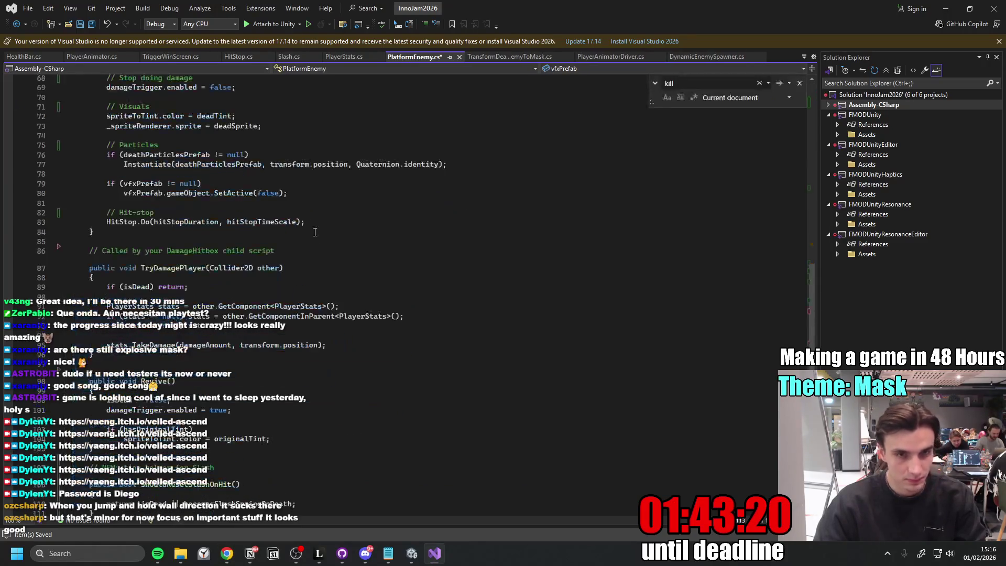
{"action": "scroll", "coordinate": [411, 283], "scroll_direction": "down", "scroll_amount": 7}
{"action": "scroll", "coordinate": [472, 235], "scroll_direction": "up", "scroll_amount": 20}
{"action": "left_click", "coordinate": [503, 217]}
{"action": "key", "text": "ctrl+s"}
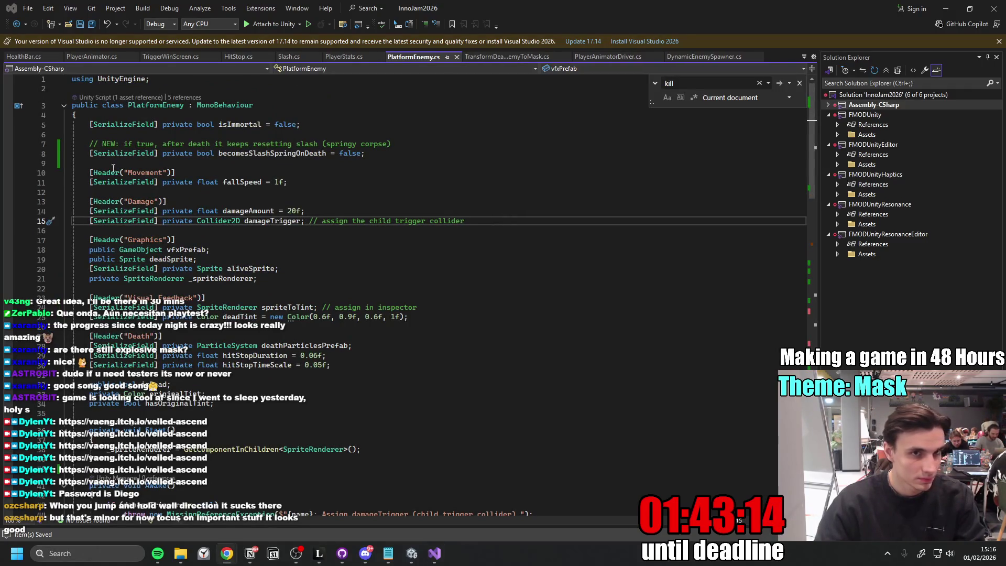
- Switch to Slash.cs, paste over all its code, then undo to restore the original
{"action": "left_click", "coordinate": [288, 56]}
{"action": "key", "text": "ctrl+a"}
{"action": "key", "text": "ctrl+v"}
{"action": "left_click", "coordinate": [373, 261]}
{"action": "key", "text": "ctrl+z"}
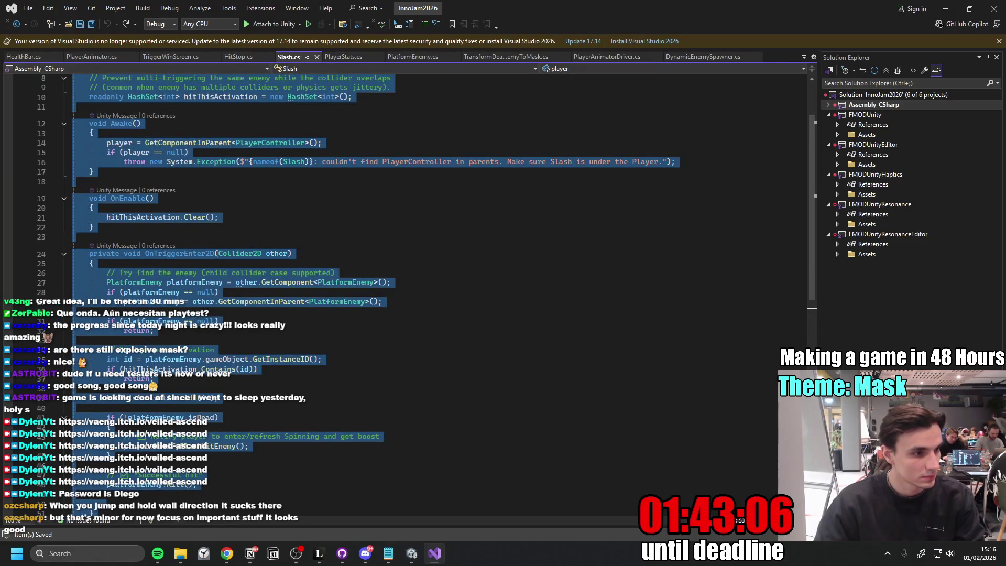
{"action": "scroll", "coordinate": [414, 191], "scroll_direction": "down", "scroll_amount": 1}
- Paste the new shorter Slash code over the selected script and return to Unity
{"action": "key", "text": "ctrl+v"}
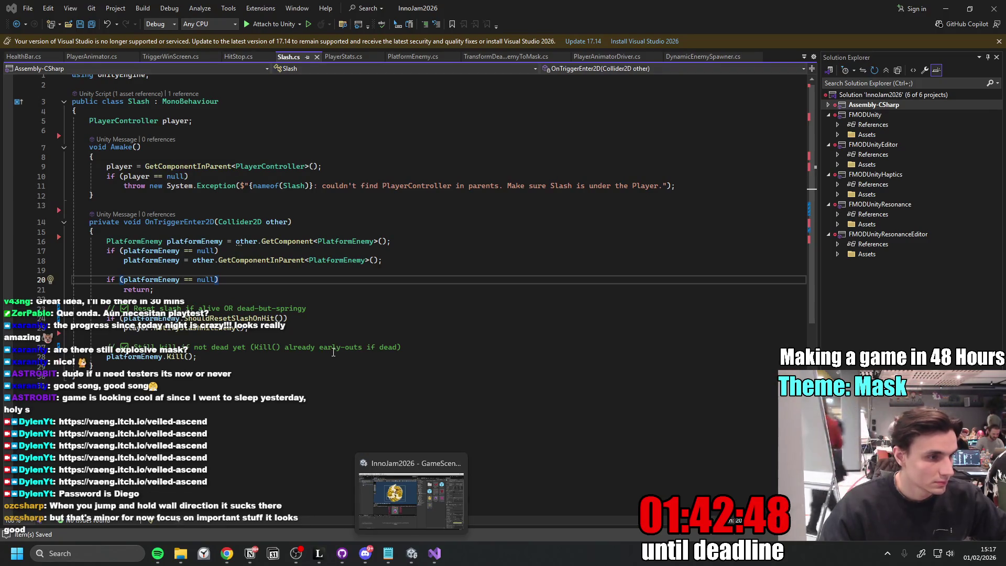
{"action": "mouse_move", "coordinate": [411, 553]}
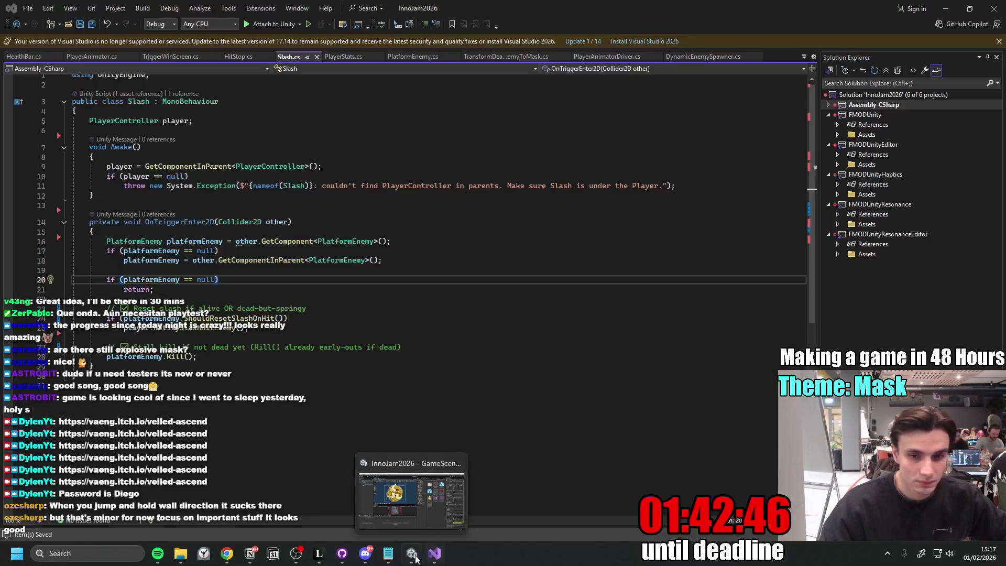
{"action": "left_click", "coordinate": [414, 541]}
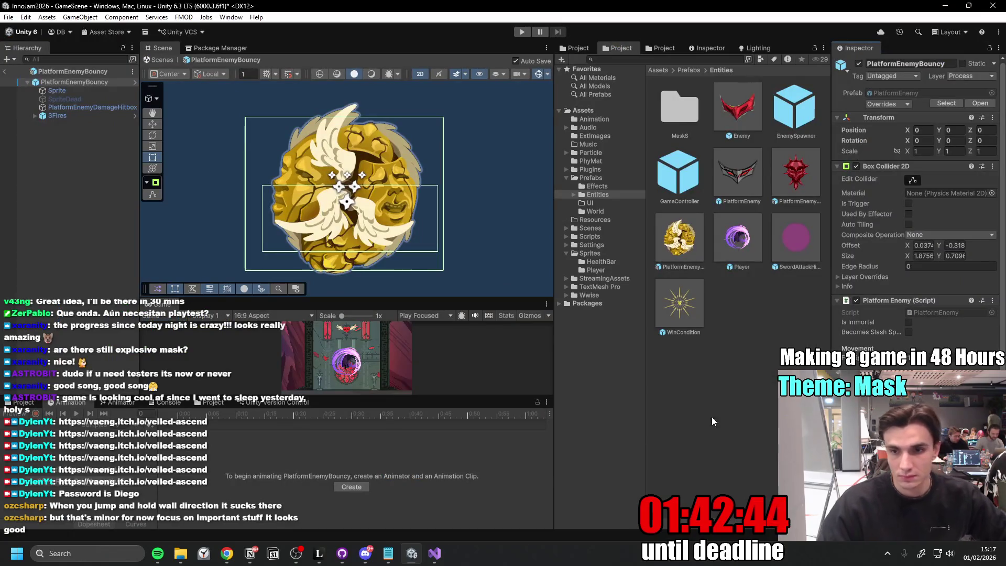
- Tick Becomes Slash Spring On Death on the bouncy enemy and start Play mode
{"action": "left_click", "coordinate": [908, 333]}
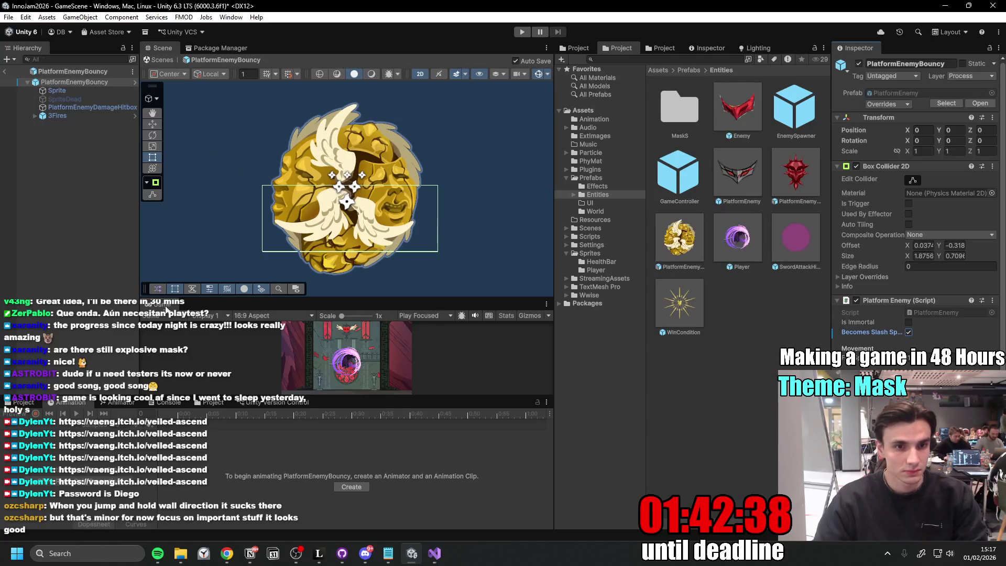
{"action": "left_click", "coordinate": [522, 32]}
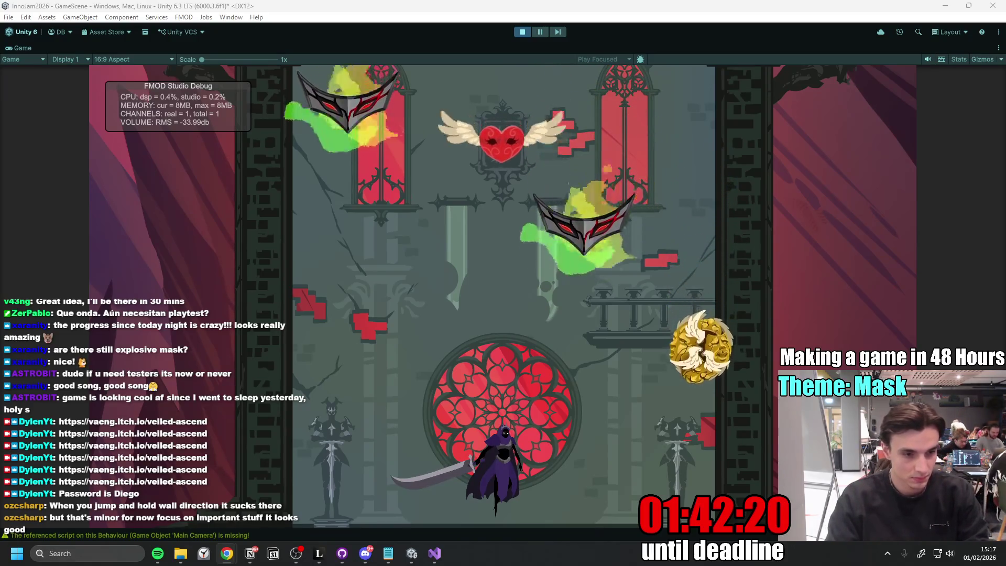
- Dash, jump and slash up through the gold mask platforms, then stop the playtest
{"action": "left_click", "coordinate": [739, 406]}
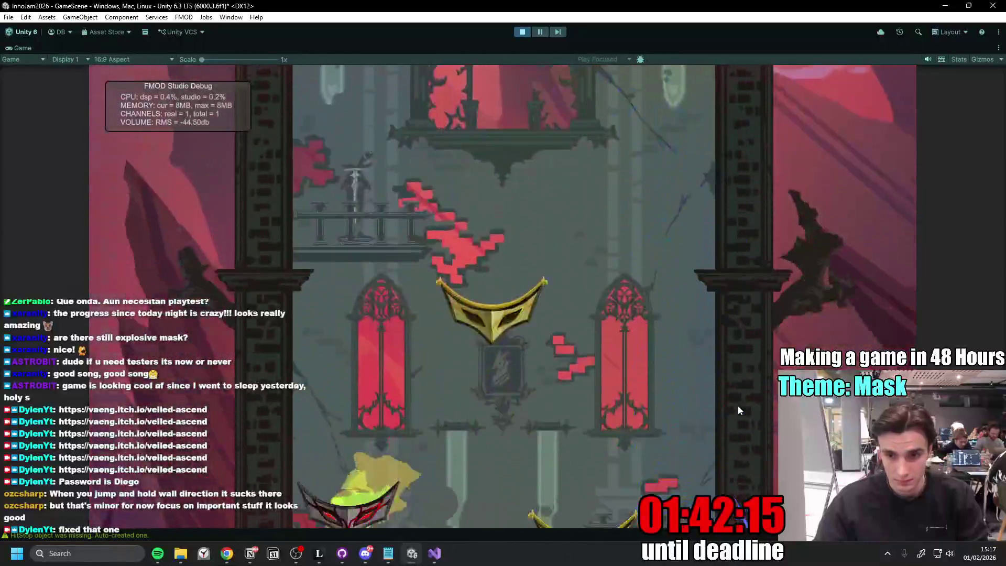
{"action": "left_click", "coordinate": [738, 405]}
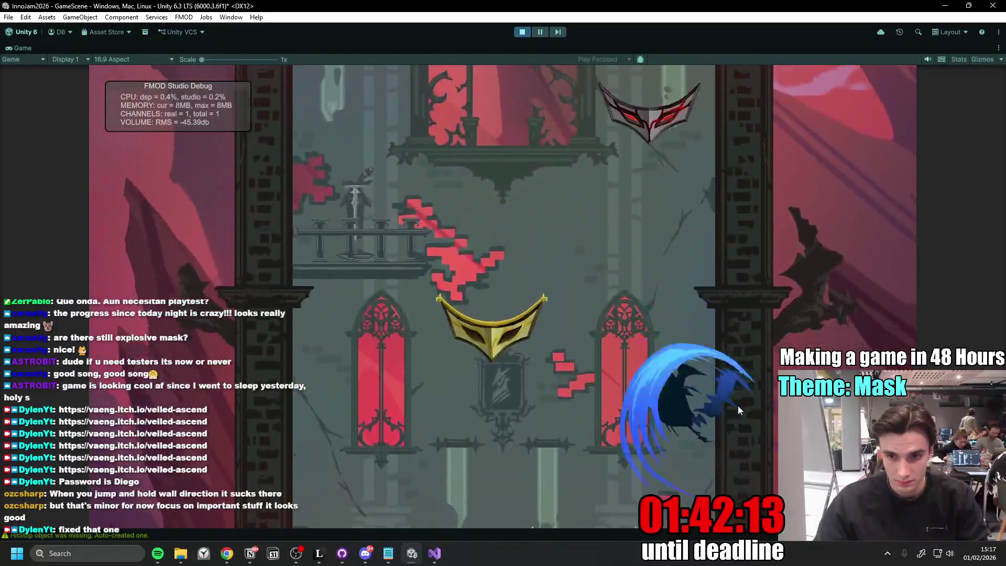
{"action": "left_click", "coordinate": [738, 405]}
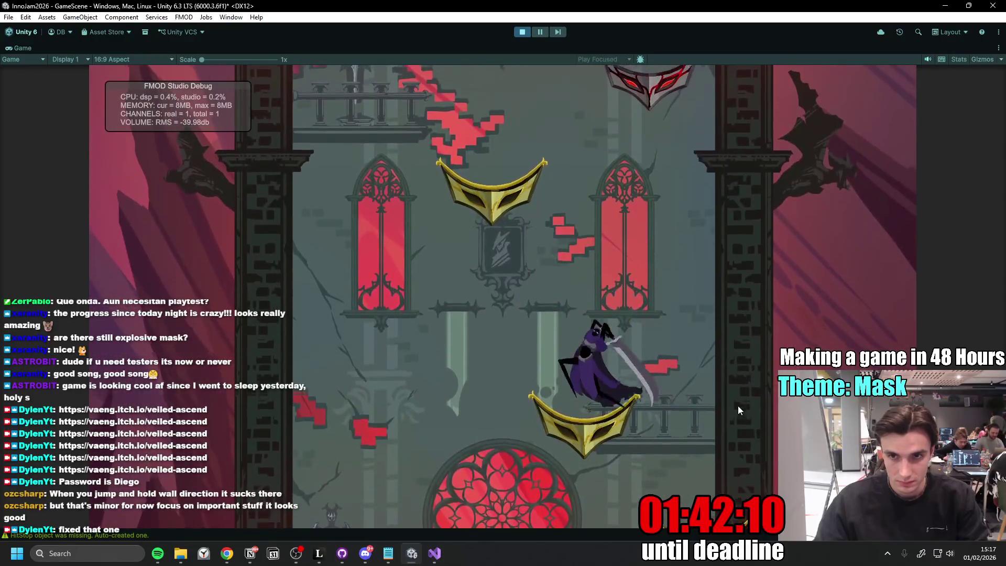
{"action": "key", "text": "space"}
{"action": "left_click", "coordinate": [738, 406]}
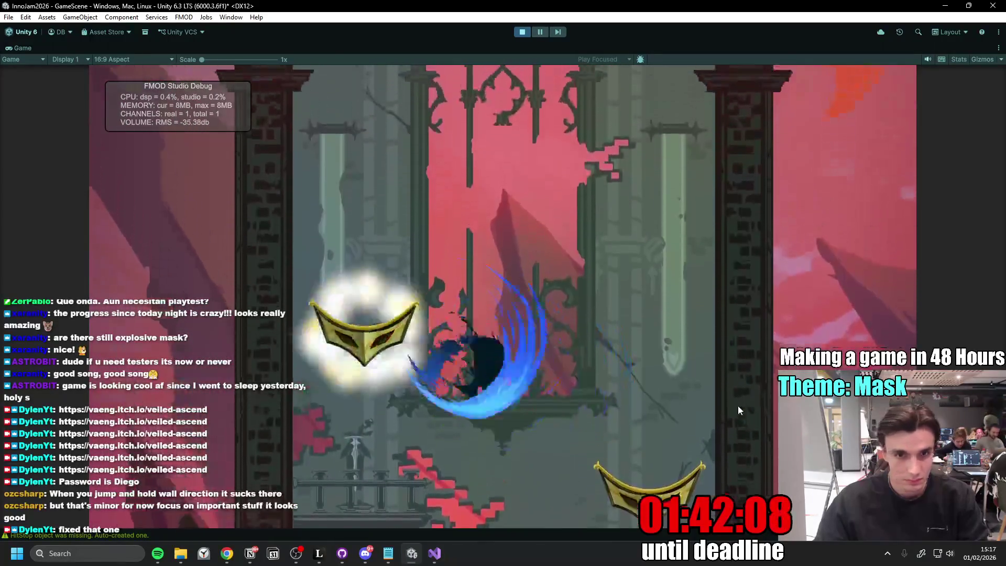
{"action": "left_click", "coordinate": [739, 406]}
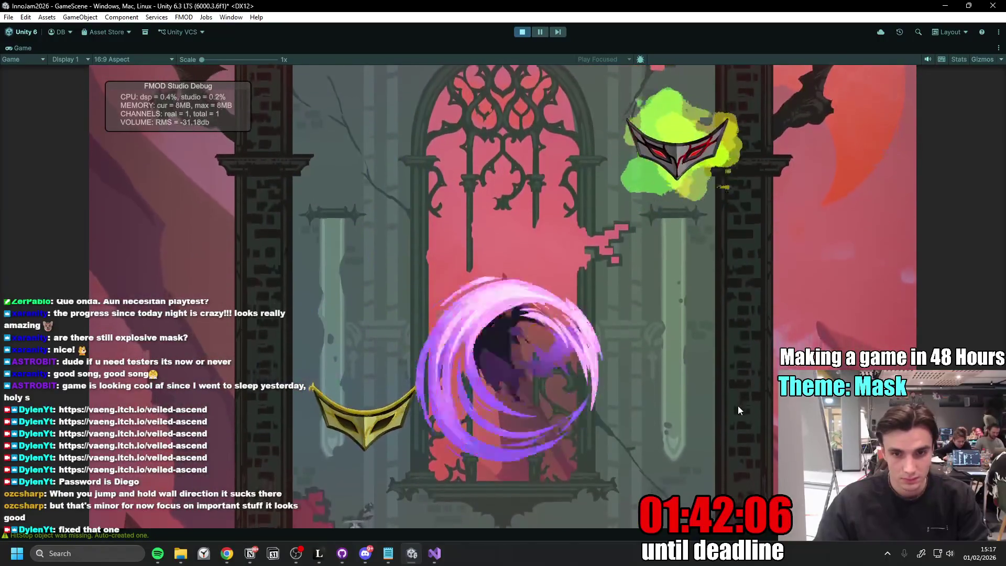
{"action": "key", "text": "space"}
{"action": "left_click", "coordinate": [739, 405]}
{"action": "left_click", "coordinate": [738, 406]}
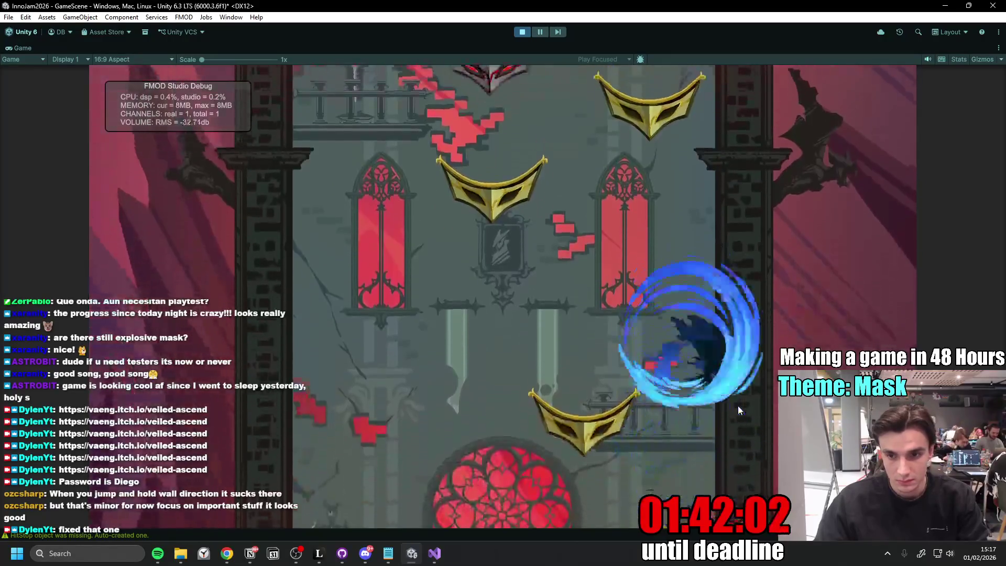
{"action": "left_click", "coordinate": [738, 406]}
{"action": "left_click", "coordinate": [738, 405]}
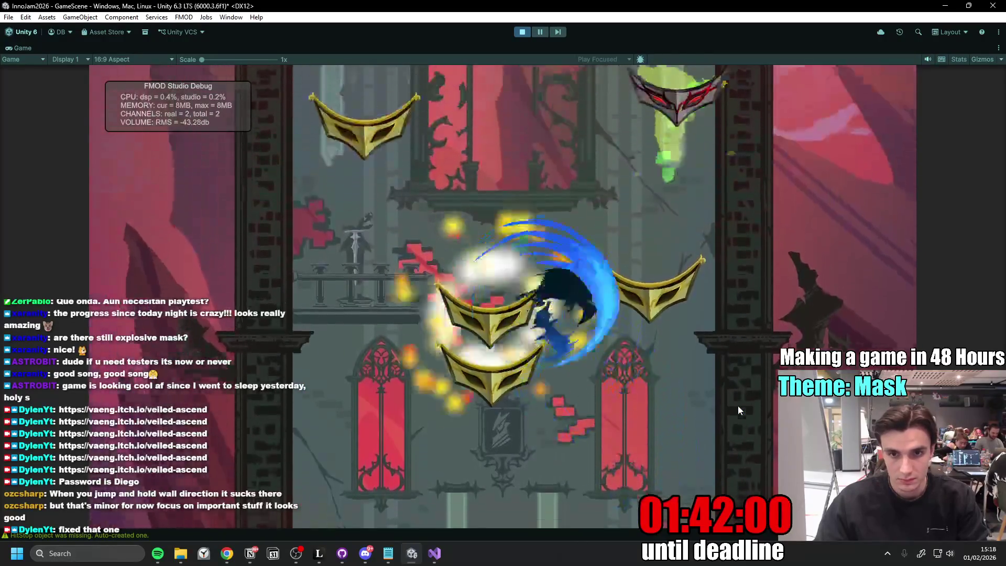
{"action": "left_click", "coordinate": [738, 406]}
{"action": "left_click", "coordinate": [738, 405]}
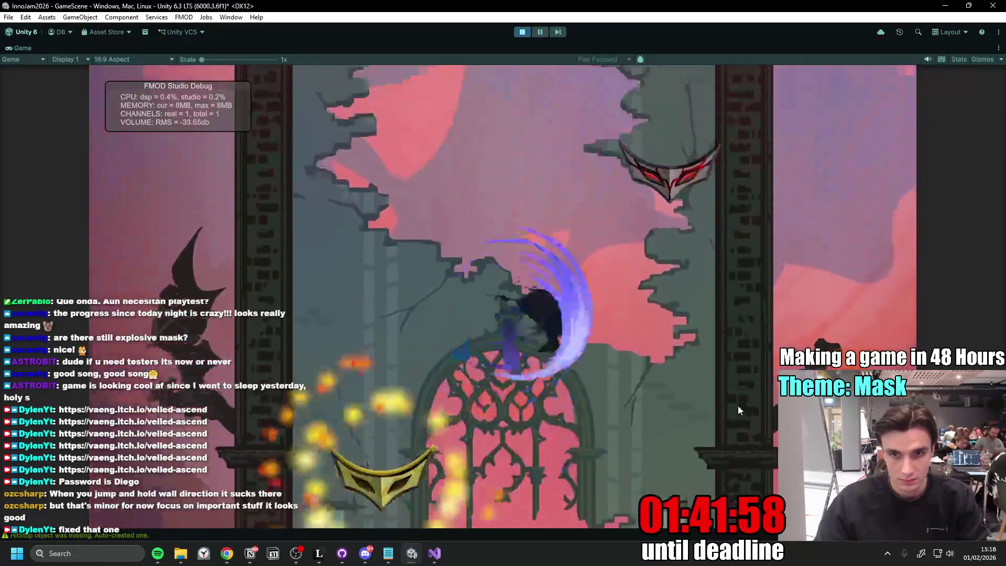
{"action": "left_click", "coordinate": [737, 405]}
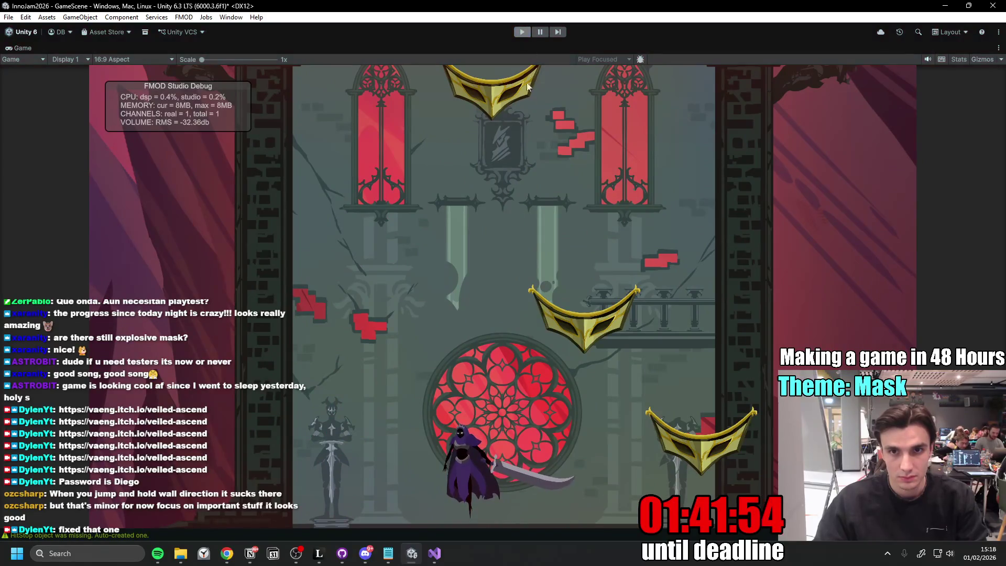
{"action": "left_click", "coordinate": [480, 171]}
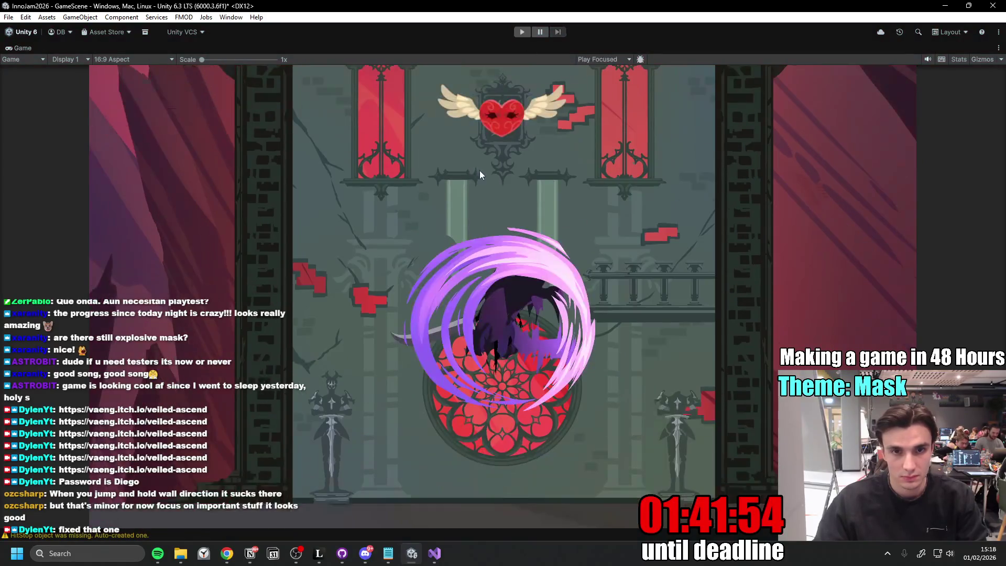
- Restore the layout, frame PlatformEnemyBouncy and ping its sprite asset in the Project
{"action": "double_click", "coordinate": [24, 47]}
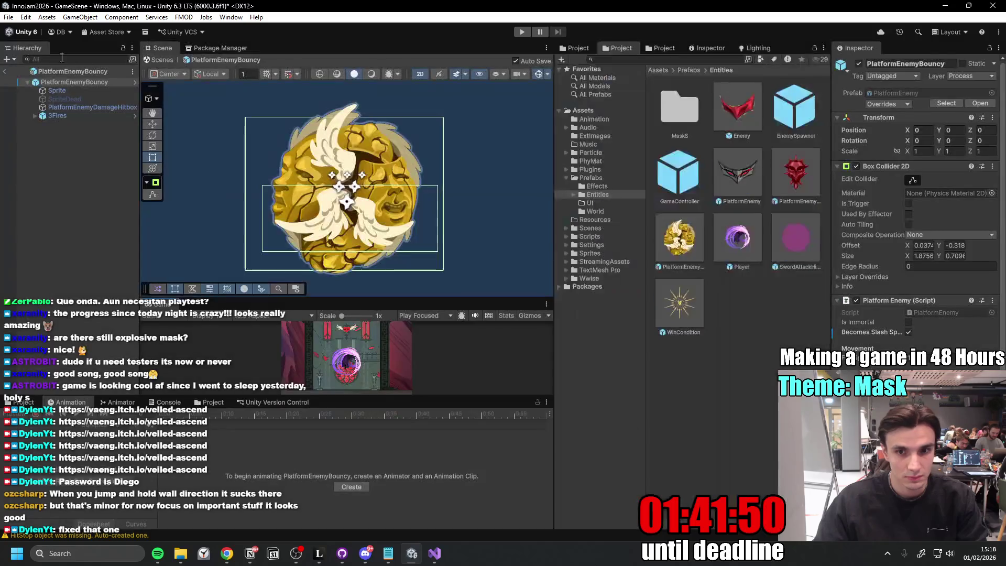
{"action": "double_click", "coordinate": [90, 81]}
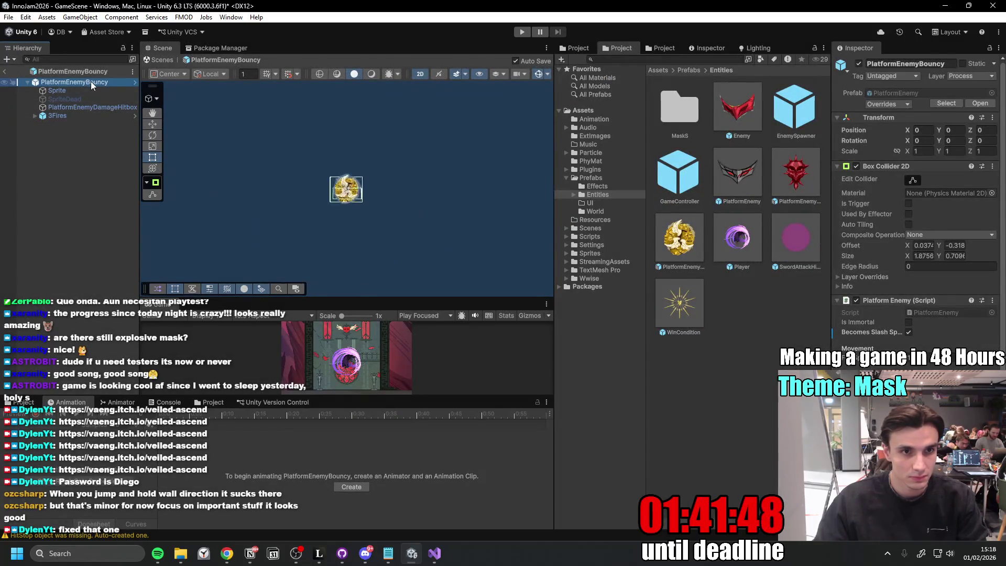
{"action": "left_click", "coordinate": [943, 369]}
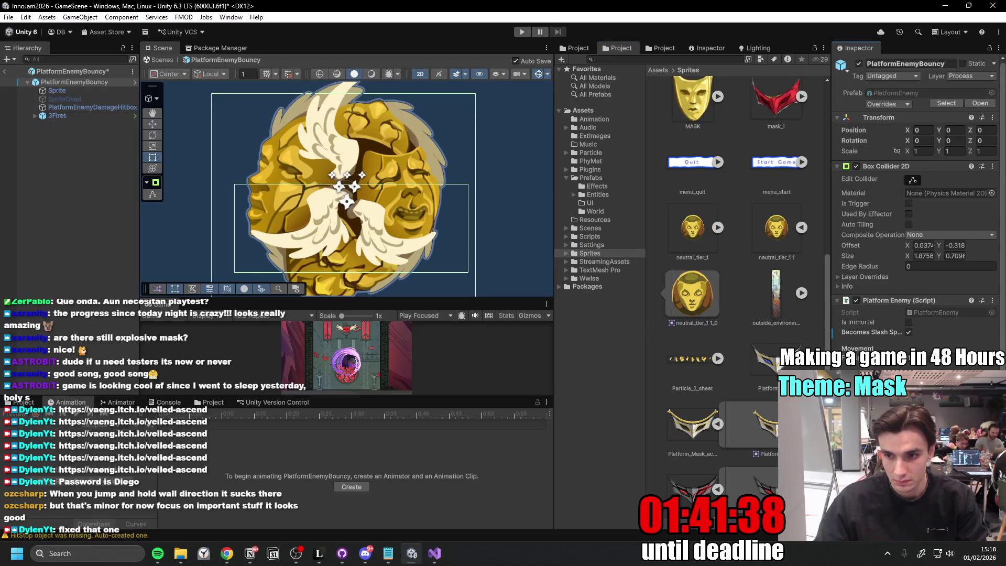
{"action": "scroll", "coordinate": [738, 384], "scroll_direction": "up", "scroll_amount": 3}
{"action": "scroll", "coordinate": [740, 385], "scroll_direction": "up", "scroll_amount": 4}
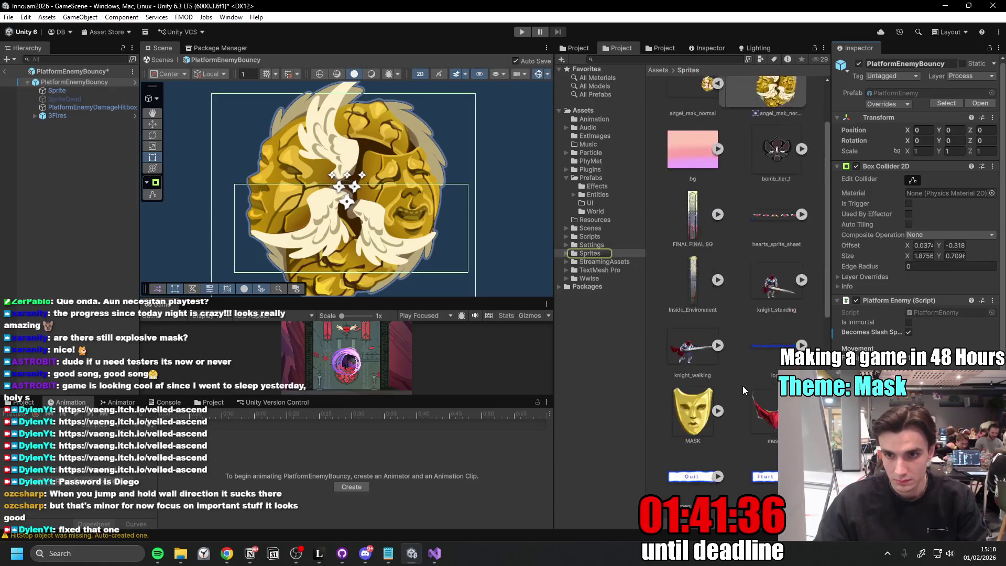
{"action": "scroll", "coordinate": [741, 384], "scroll_direction": "up", "scroll_amount": 2}
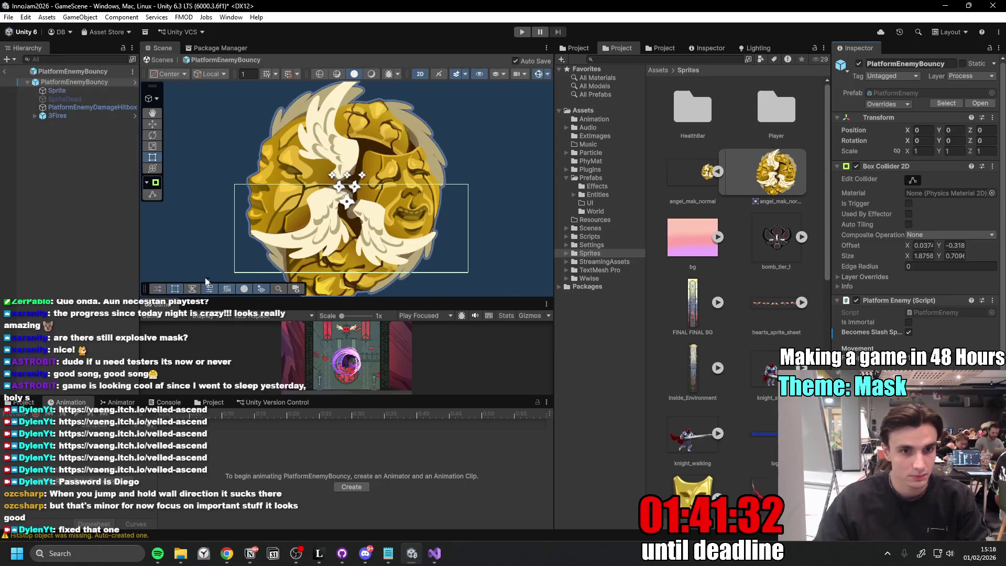
- Maximize the Game view and start a fresh playtest
{"action": "double_click", "coordinate": [164, 308]}
{"action": "left_click", "coordinate": [521, 32]}
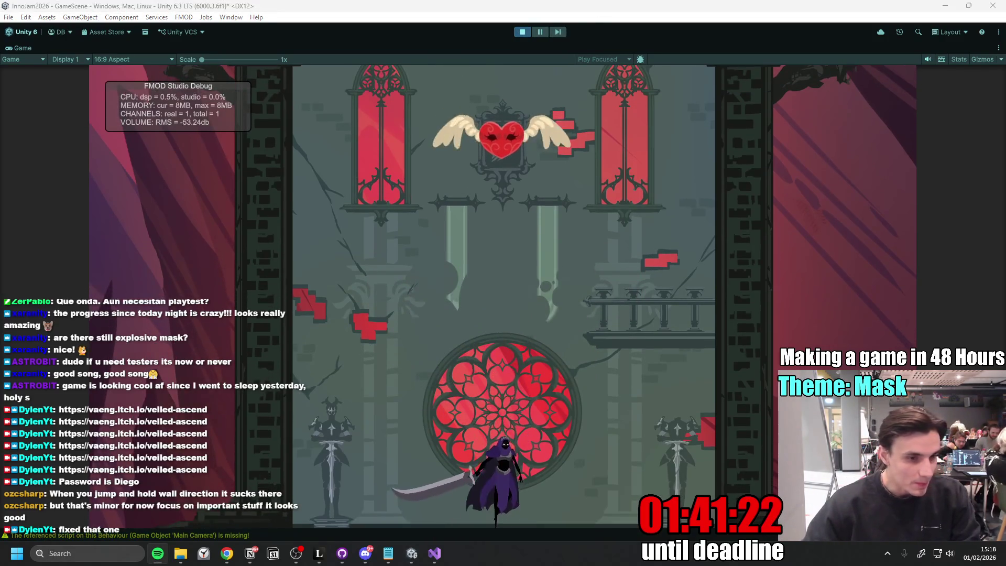
- Focus the game, spin-attack right, drop down and bounce between the golden masks
{"action": "left_click", "coordinate": [504, 318]}
{"action": "key", "text": "d"}
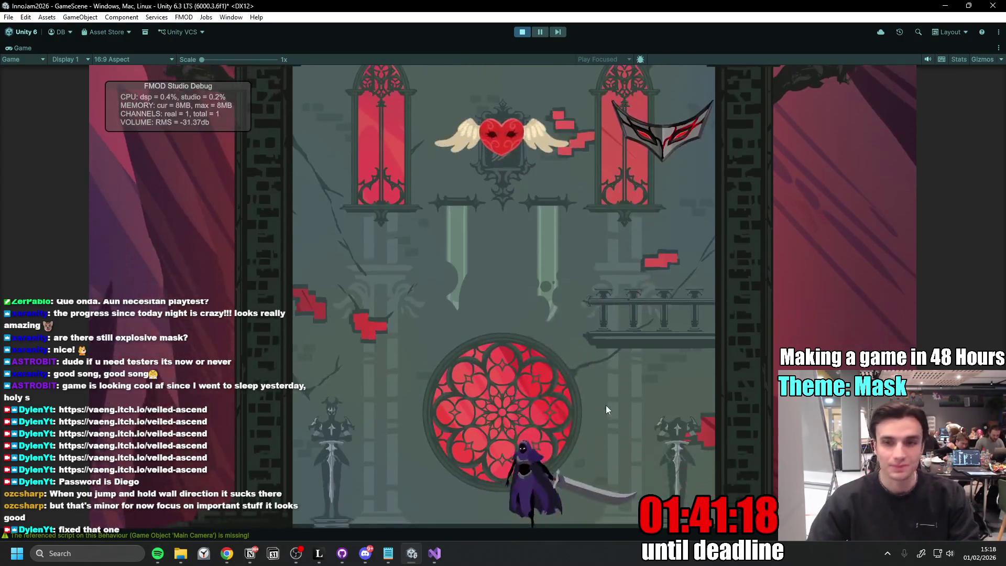
{"action": "key", "text": "space"}
{"action": "key", "text": "d"}
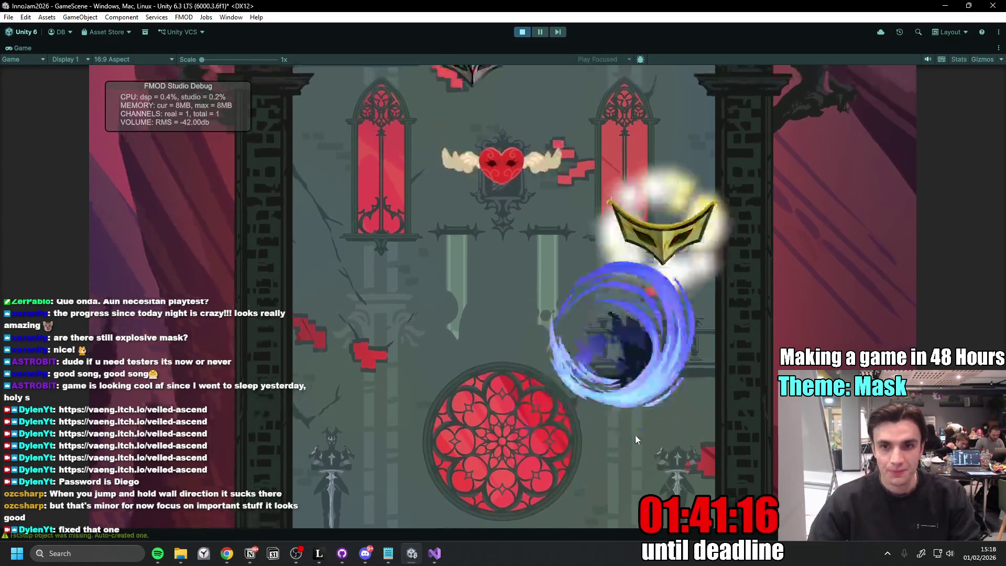
{"action": "key", "text": "a"}
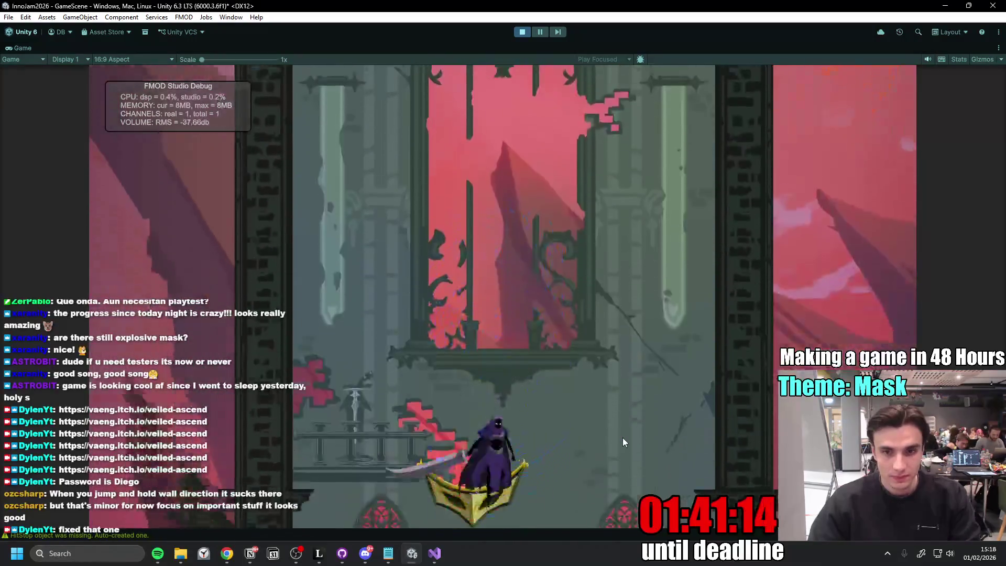
{"action": "left_click", "coordinate": [623, 437]}
{"action": "key", "text": "space"}
{"action": "left_click", "coordinate": [615, 447]}
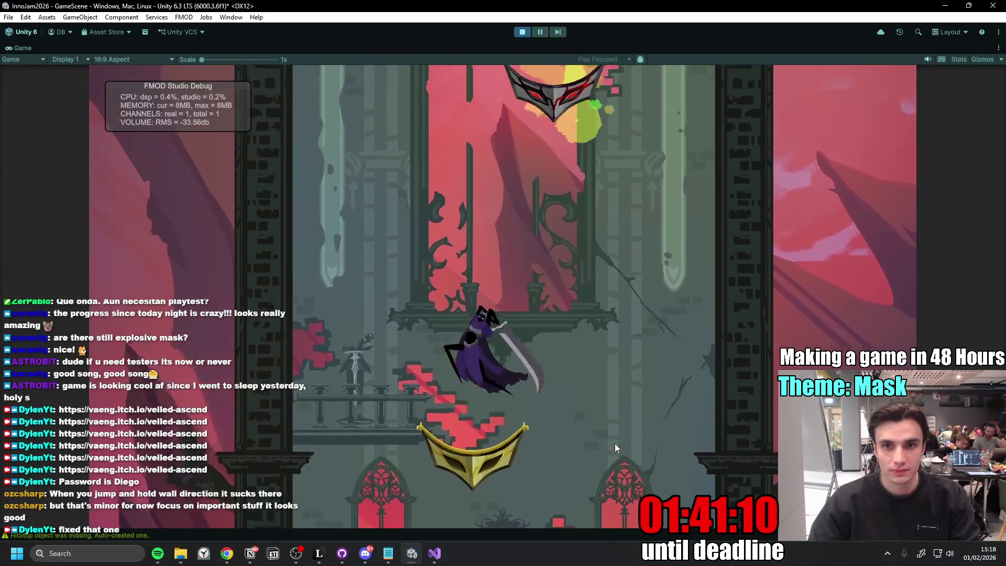
{"action": "key", "text": "space"}
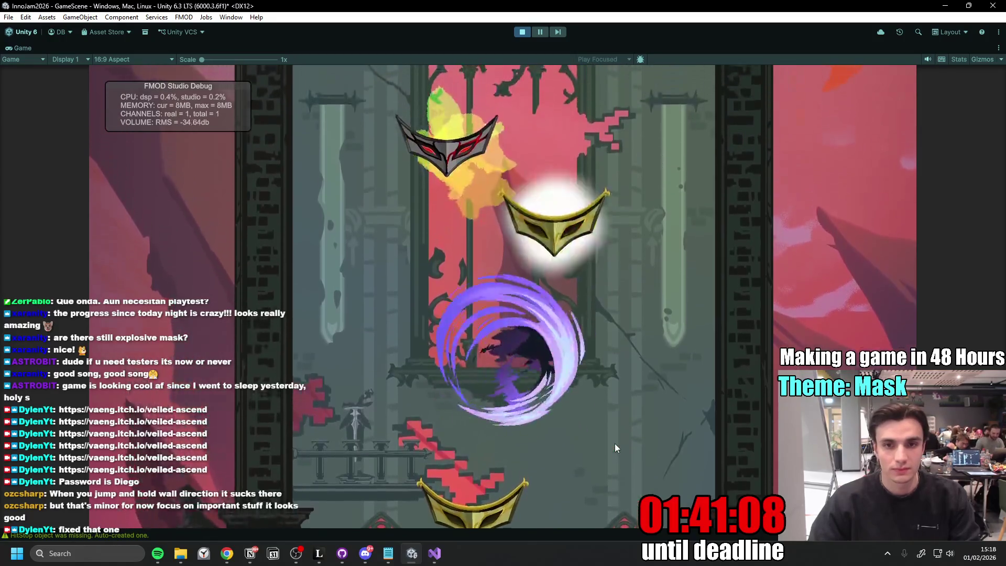
{"action": "key", "text": "space"}
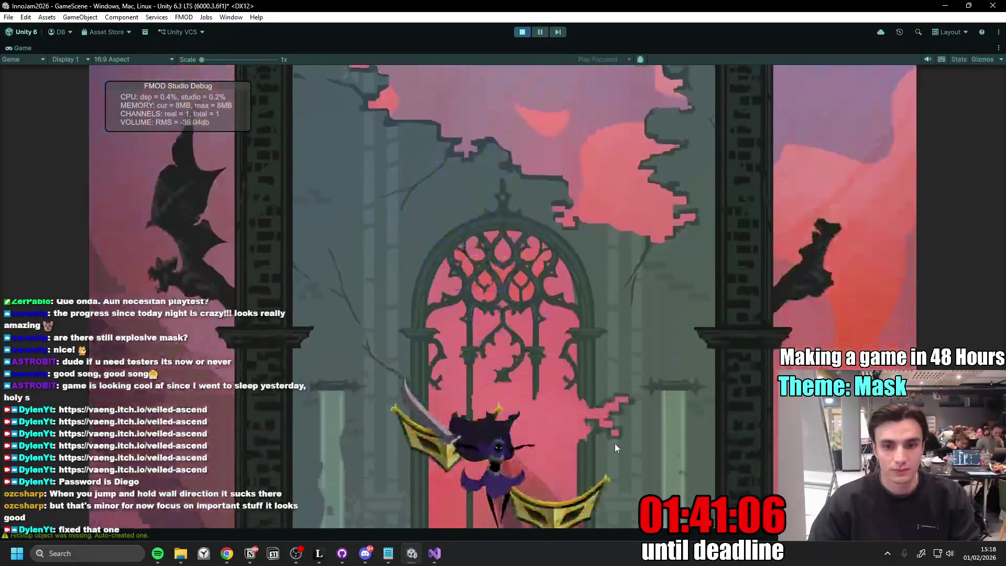
{"action": "key", "text": "space"}
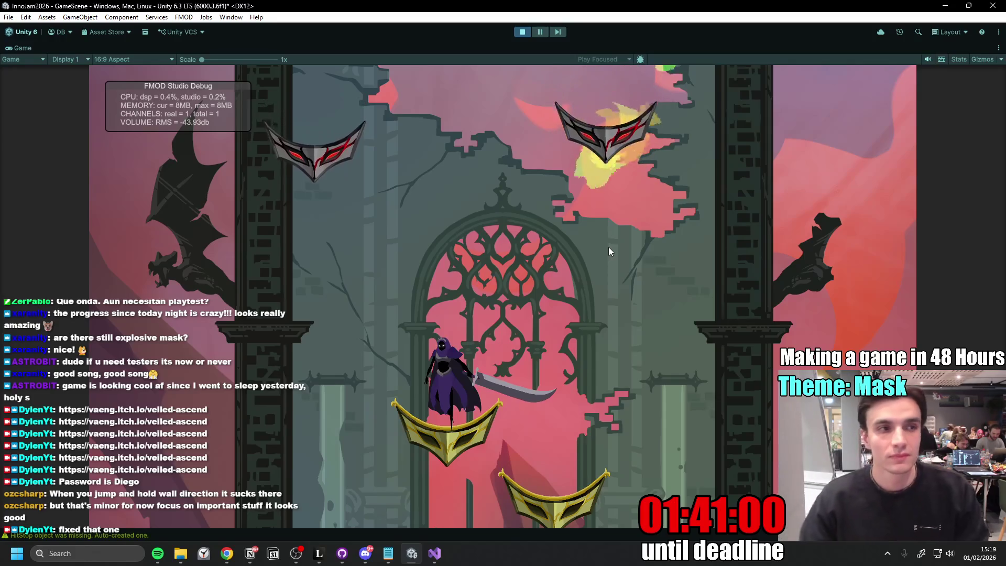
- Leap and slash upward through the masks to reach the winged-heart section
{"action": "key", "text": "space"}
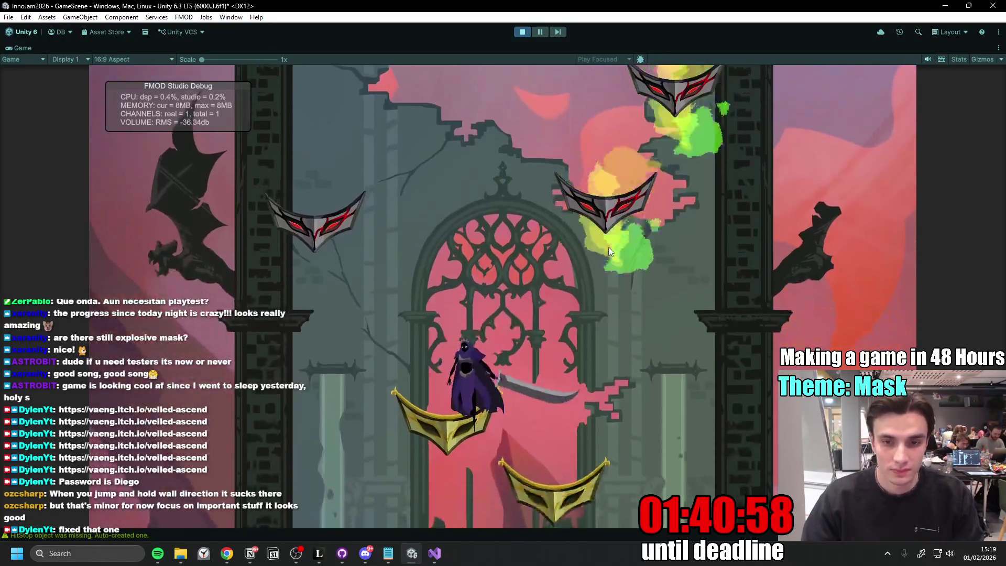
{"action": "key", "text": "space"}
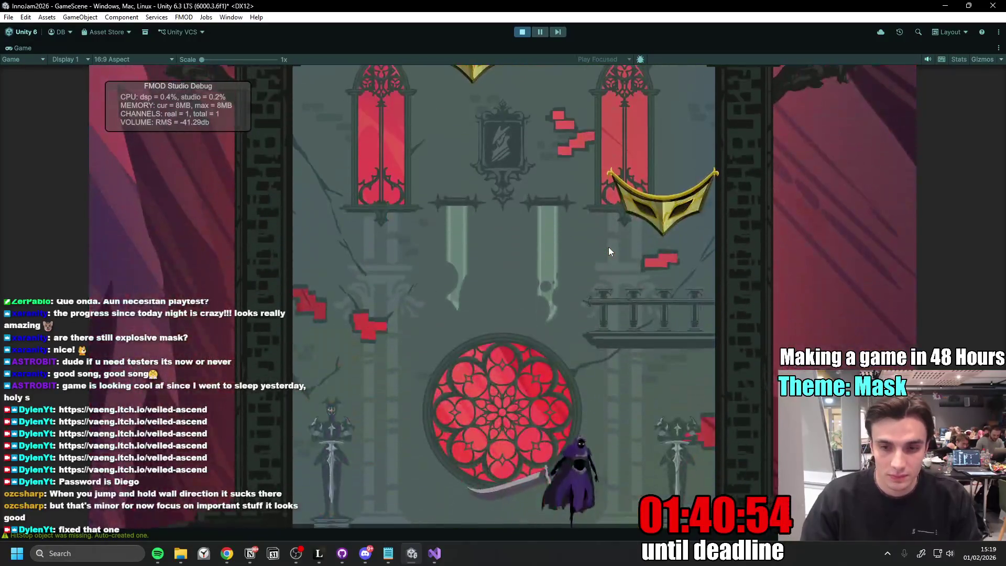
{"action": "key", "text": "space"}
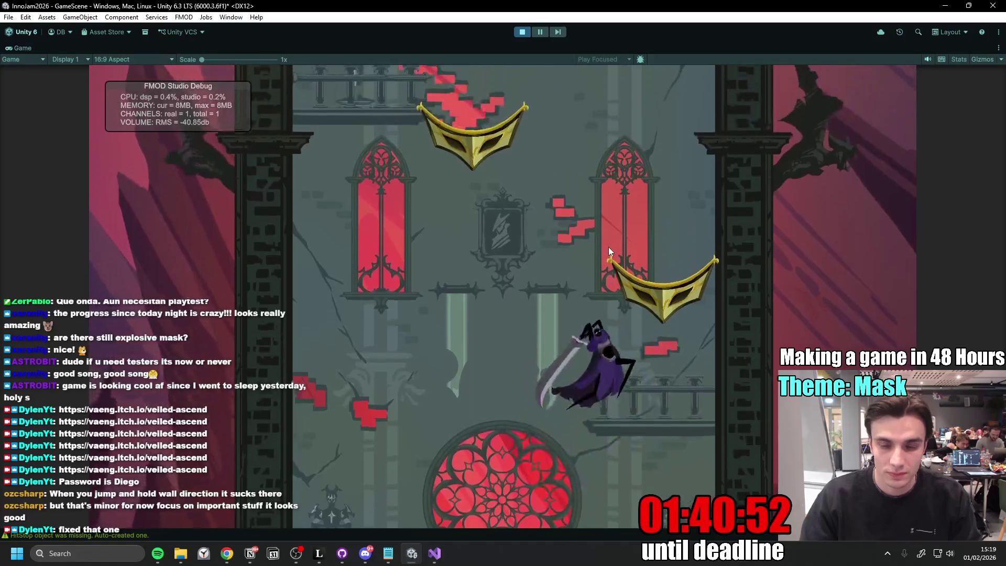
{"action": "key", "text": "space"}
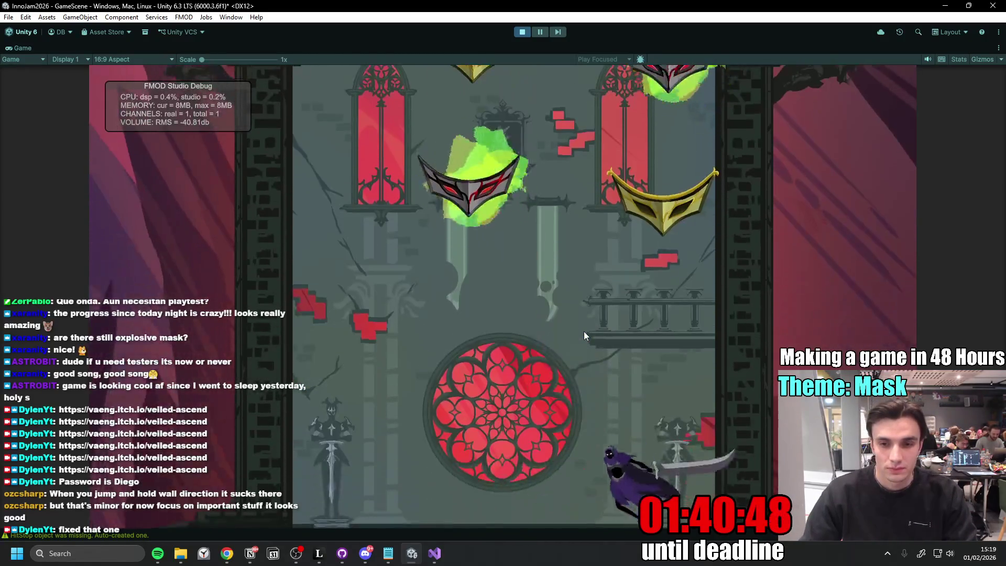
{"action": "key", "text": "space"}
{"action": "key", "text": "space"}
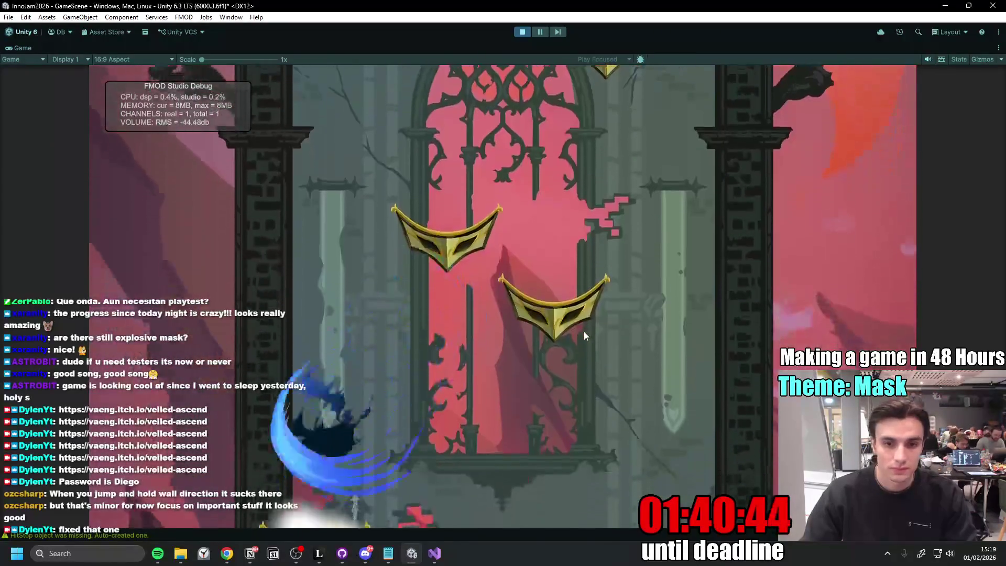
{"action": "key", "text": "space"}
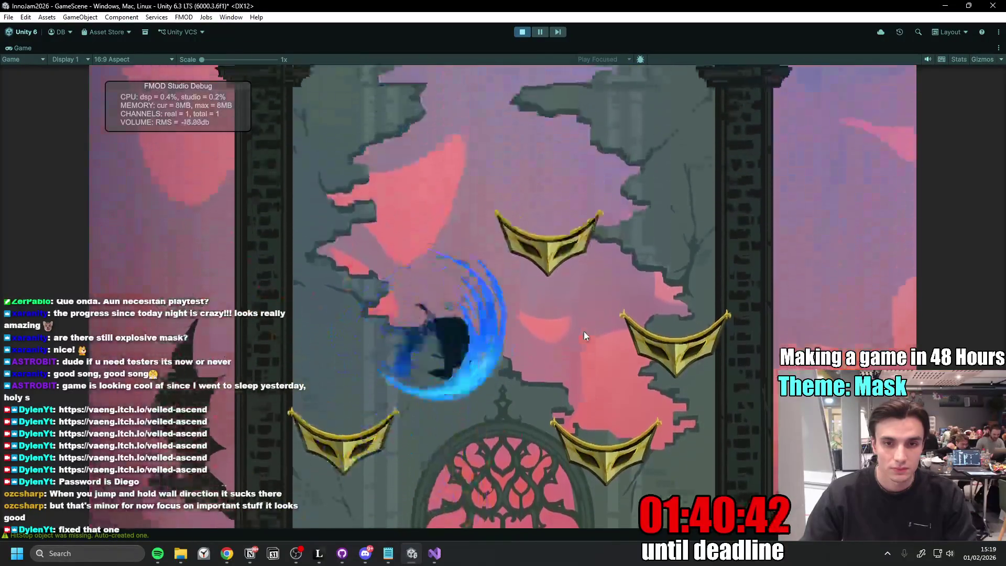
{"action": "key", "text": "space"}
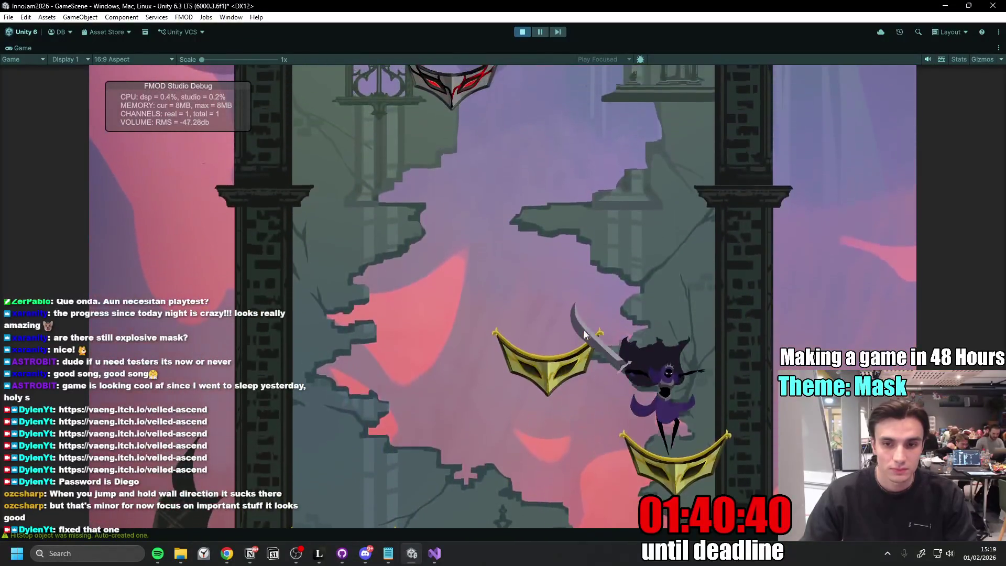
{"action": "key", "text": "a"}
{"action": "key", "text": "space"}
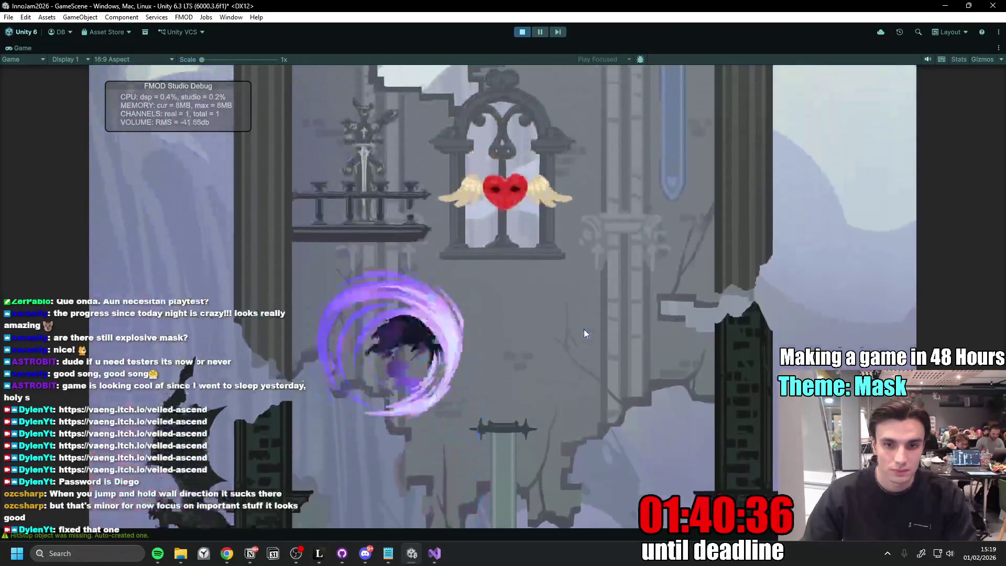
- Spin-leap and slash upward, grab the gold mask pickup and rise toward the gold statue
{"action": "key", "text": "space"}
{"action": "key", "text": "space"}
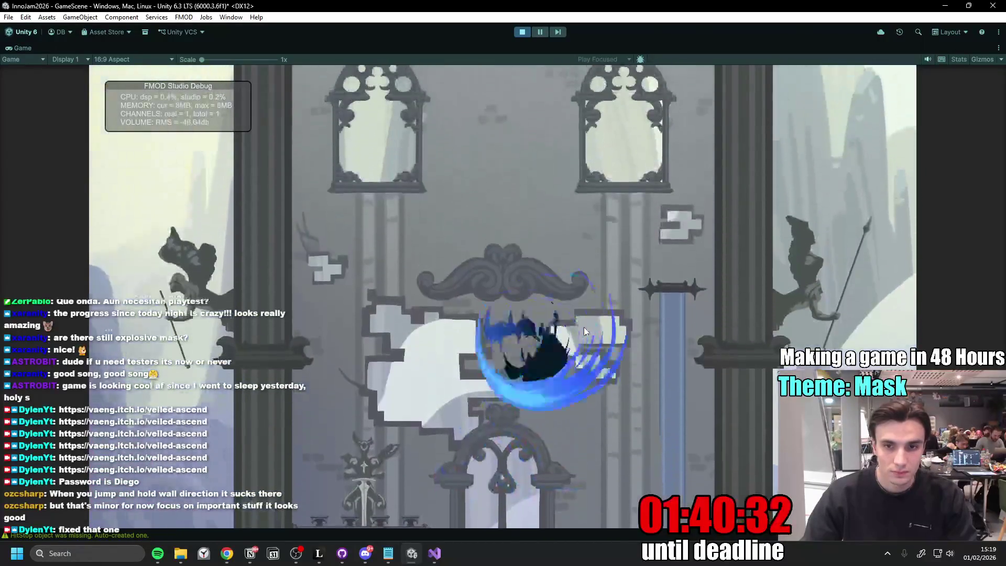
{"action": "key", "text": "space"}
{"action": "key", "text": "space"}
{"action": "key", "text": "space"}
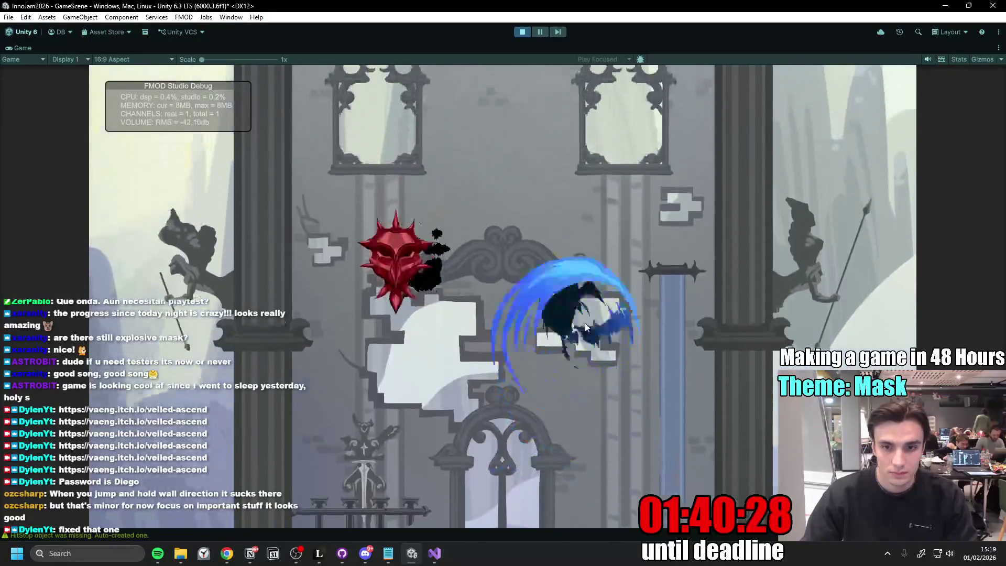
{"action": "key", "text": "space"}
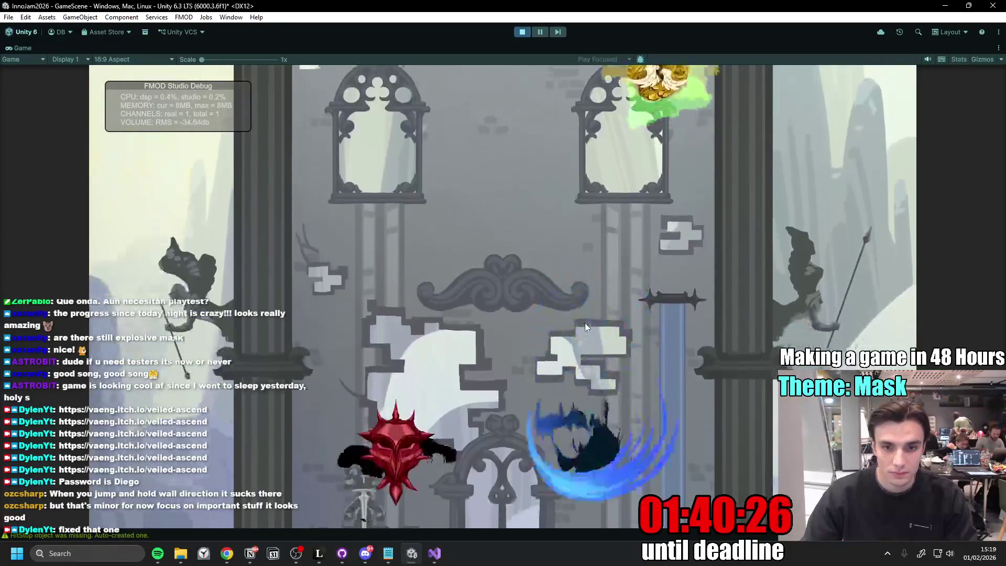
{"action": "key", "text": "space"}
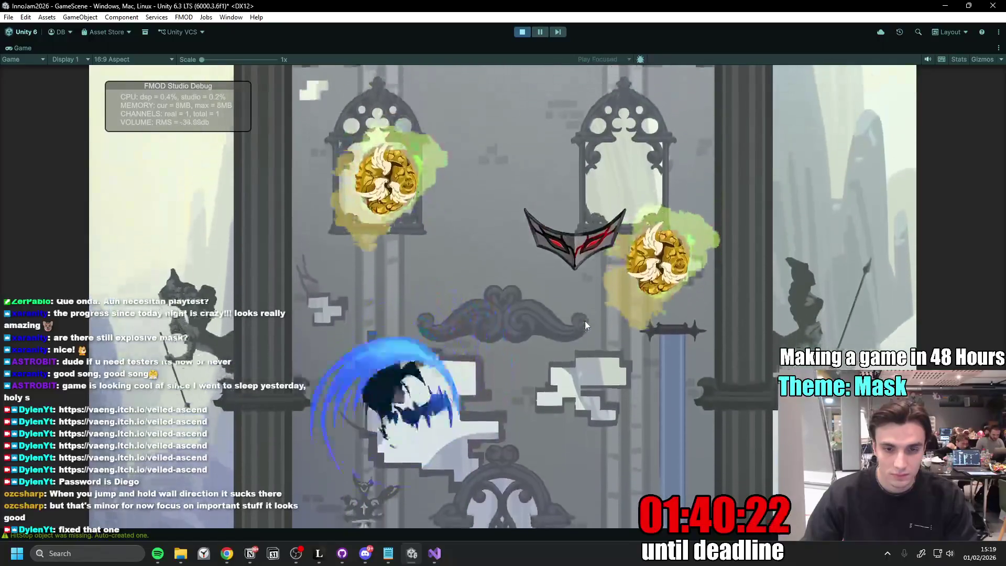
{"action": "key", "text": "space"}
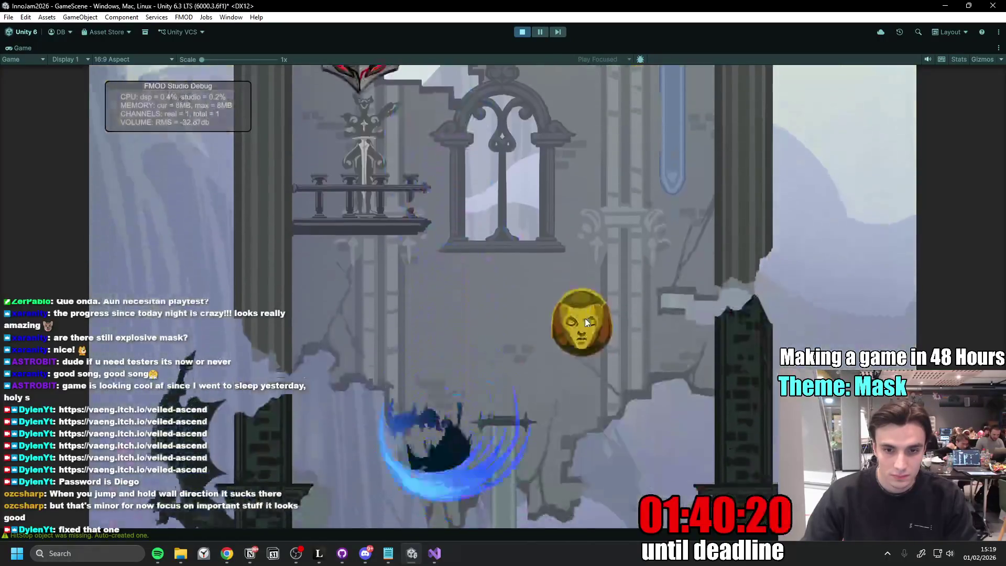
{"action": "key", "text": "space"}
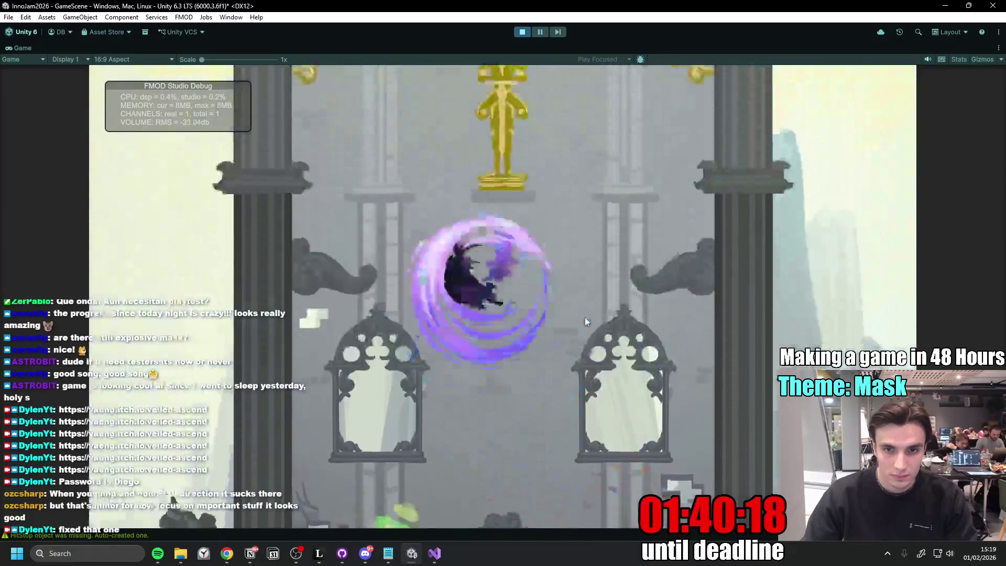
{"action": "key", "text": "space"}
{"action": "key", "text": "space"}
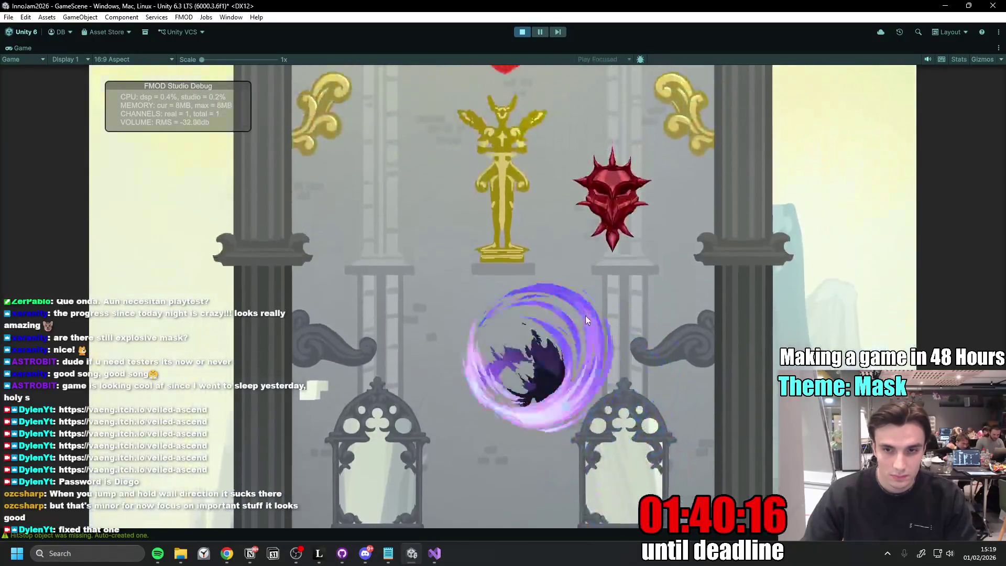
{"action": "key", "text": "space"}
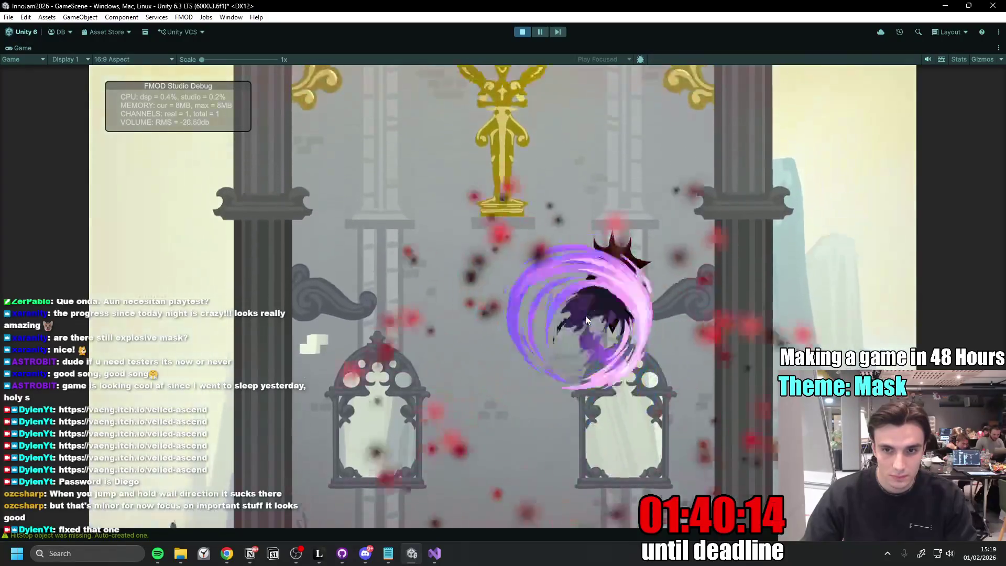
{"action": "key", "text": "space"}
{"action": "key", "text": "space"}
{"action": "key", "text": "space"}
{"action": "key", "text": "space"}
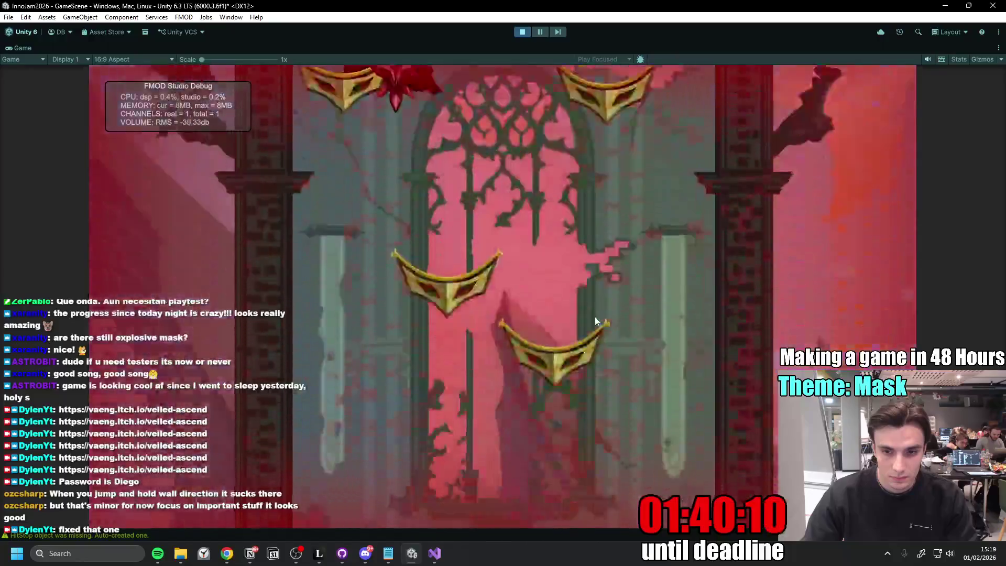
- Slash-jump and bounce between the gold masks, breaking through into a new area above
{"action": "key", "text": "space"}
{"action": "key", "text": "space"}
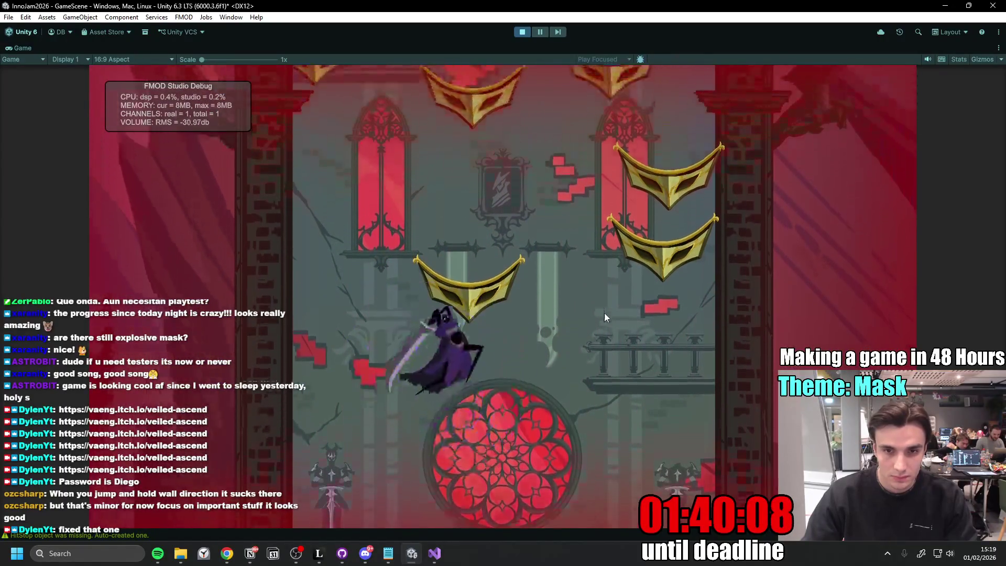
{"action": "key", "text": "space"}
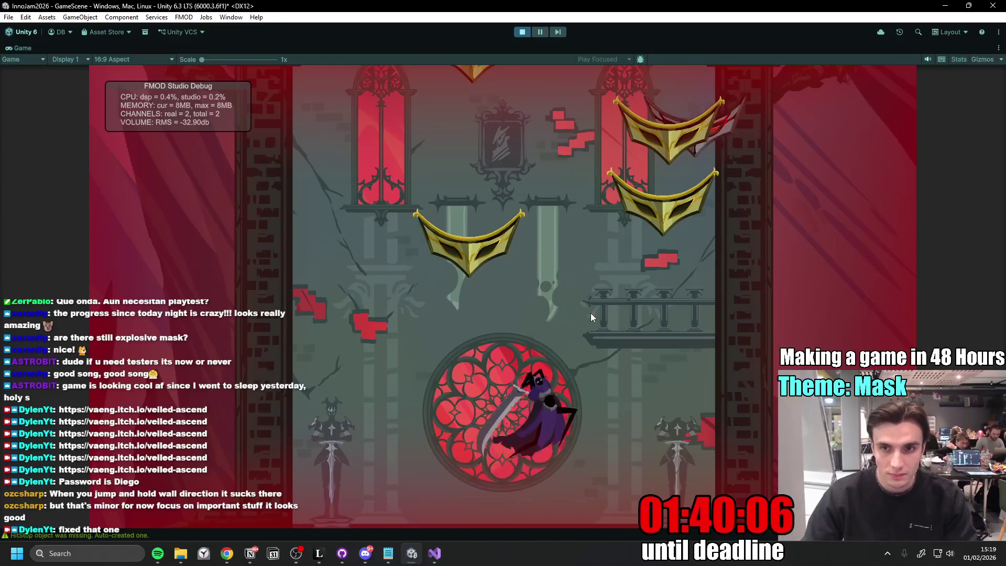
{"action": "key", "text": "space"}
{"action": "key", "text": "a"}
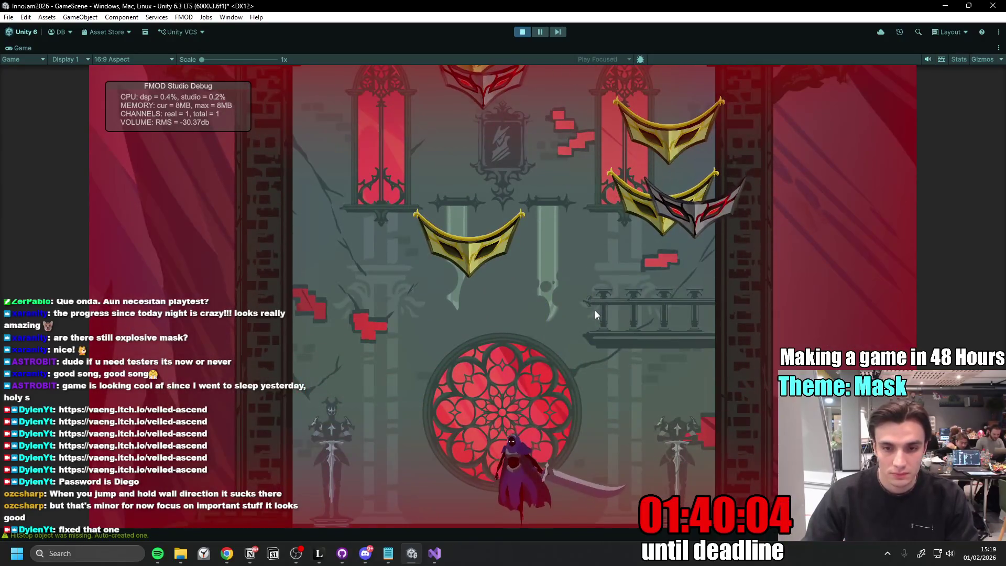
{"action": "key", "text": "space"}
{"action": "key", "text": "space"}
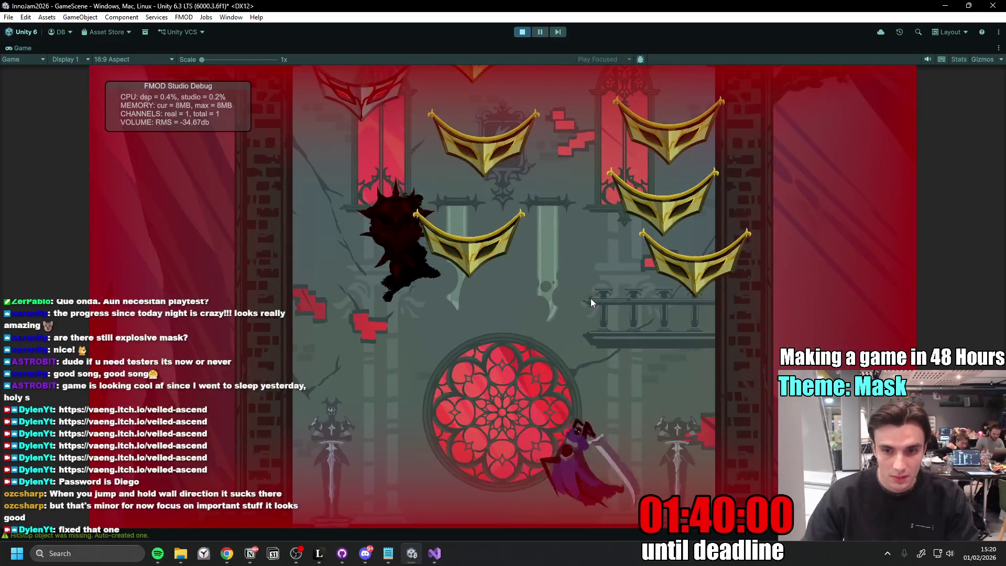
{"action": "key", "text": "space"}
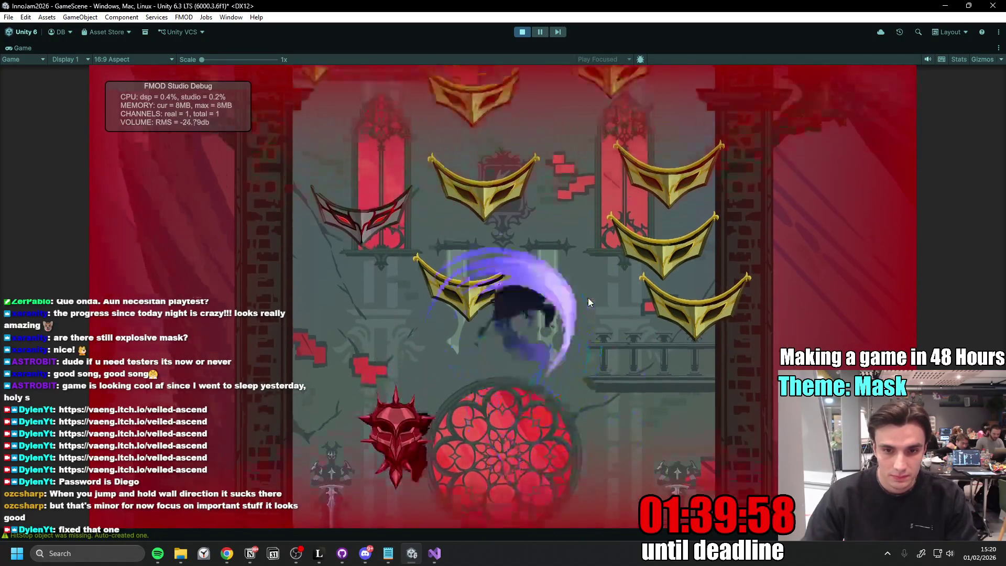
{"action": "key", "text": "space"}
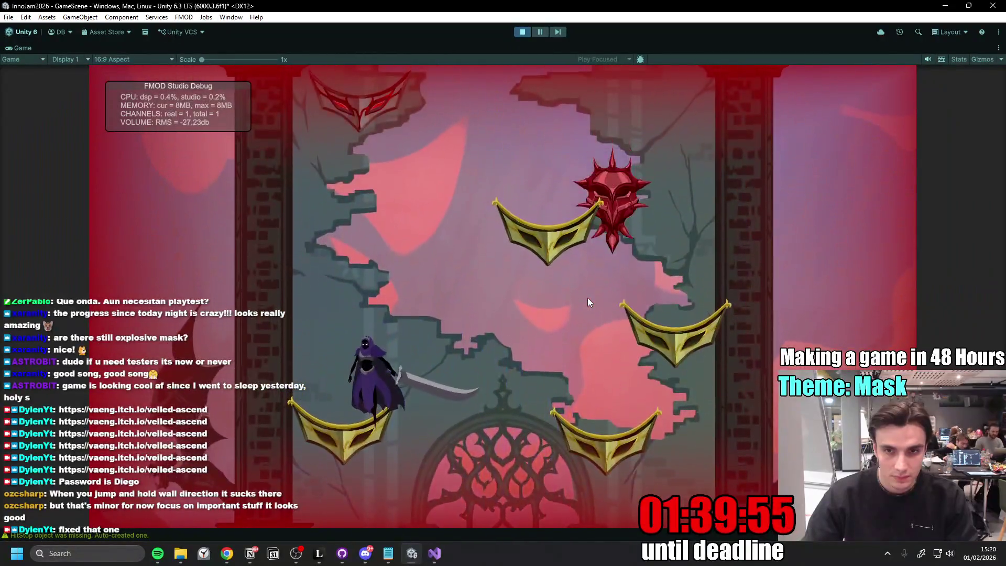
{"action": "key", "text": "space"}
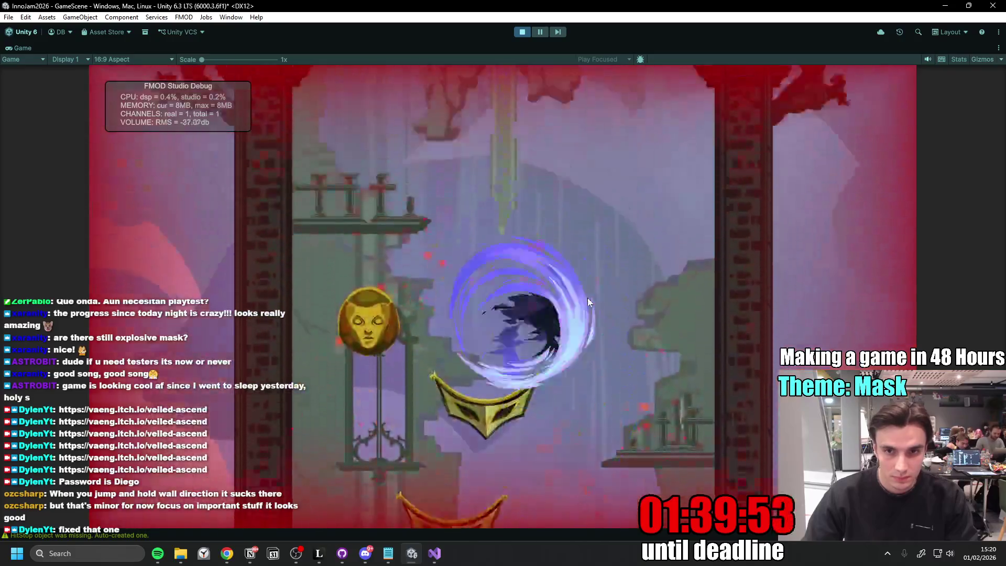
{"action": "key", "text": "space"}
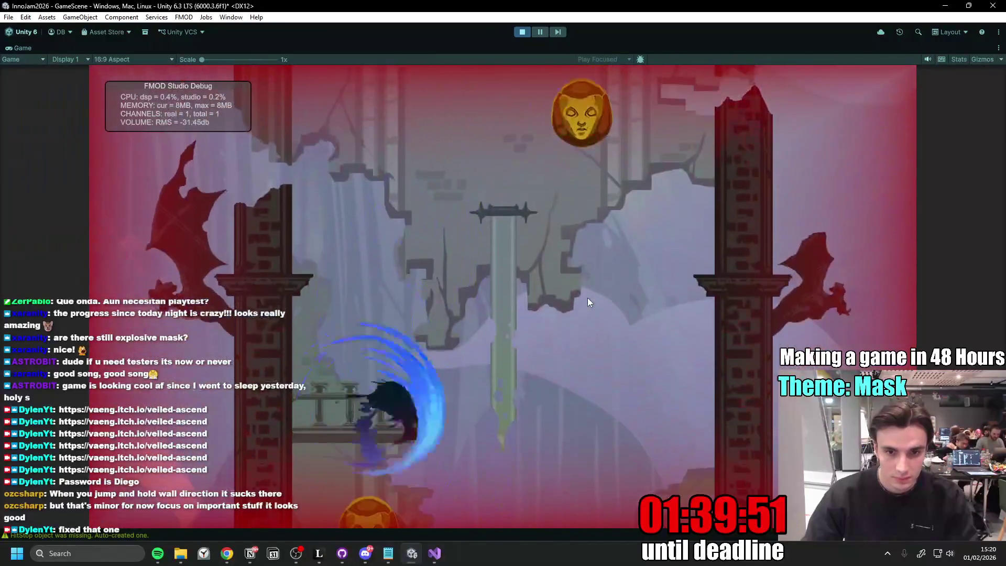
{"action": "key", "text": "space"}
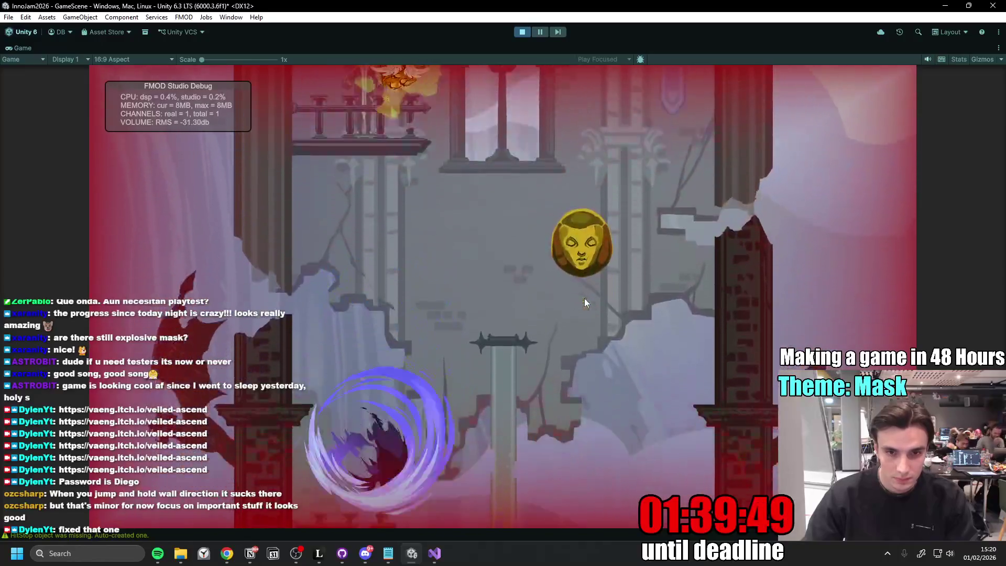
- Slash-dash up toward the gold statue, drop past the windows, smash a gold mask and reach the right wall
{"action": "key", "text": "space"}
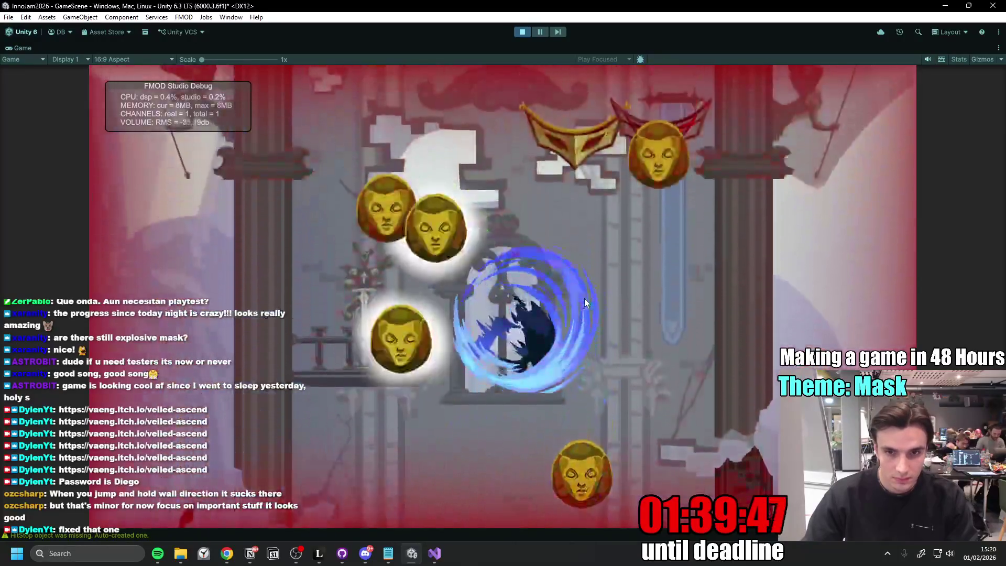
{"action": "key", "text": "space"}
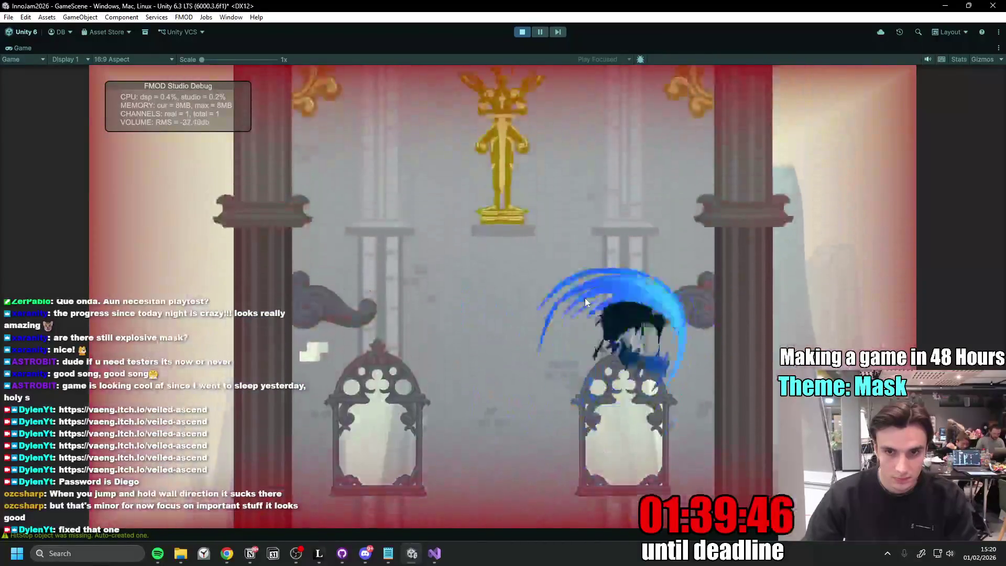
{"action": "key", "text": "space"}
{"action": "key", "text": "space"}
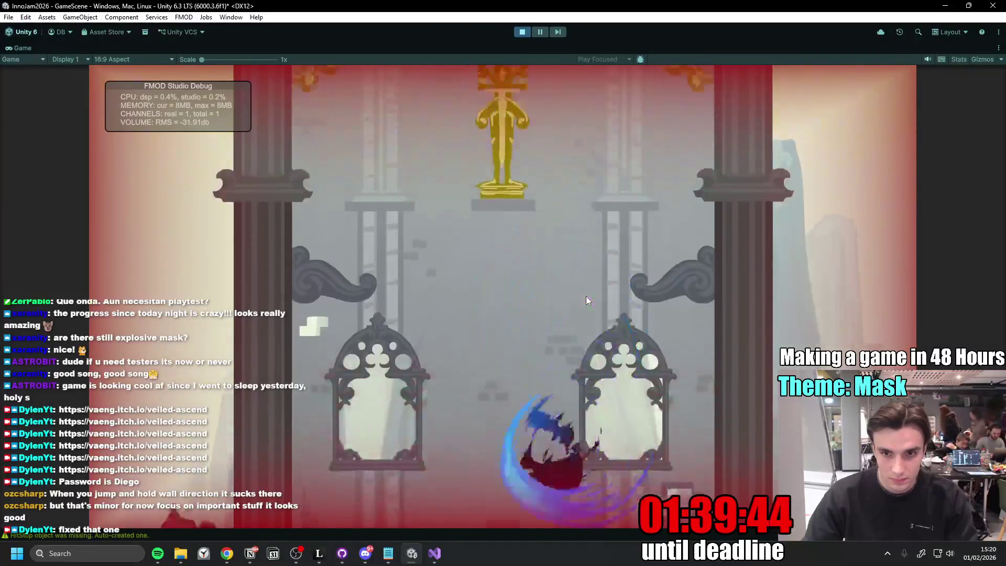
{"action": "key", "text": "space"}
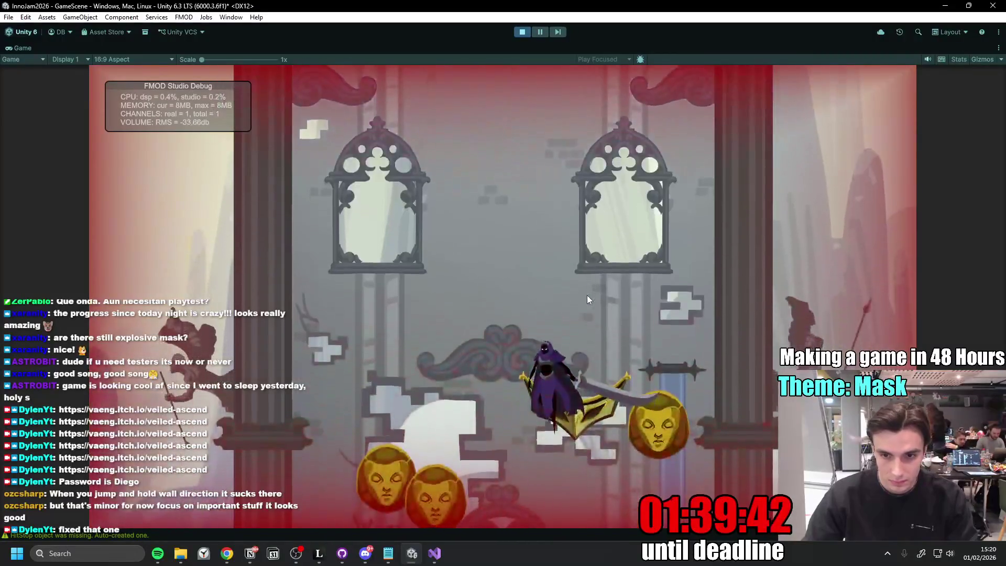
{"action": "key", "text": "space"}
{"action": "key", "text": "space"}
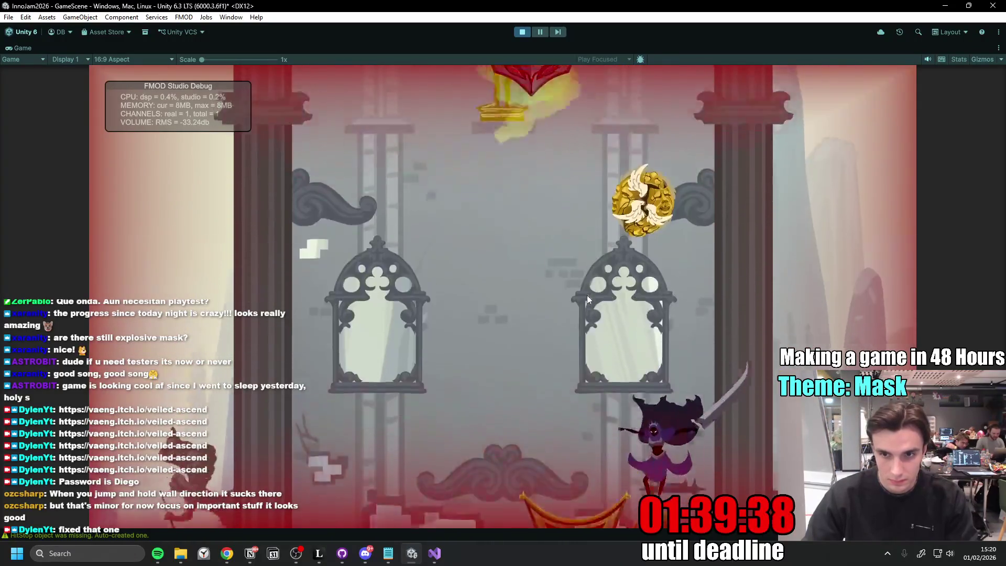
{"action": "key", "text": "space"}
{"action": "key", "text": "space"}
{"action": "key", "text": "space"}
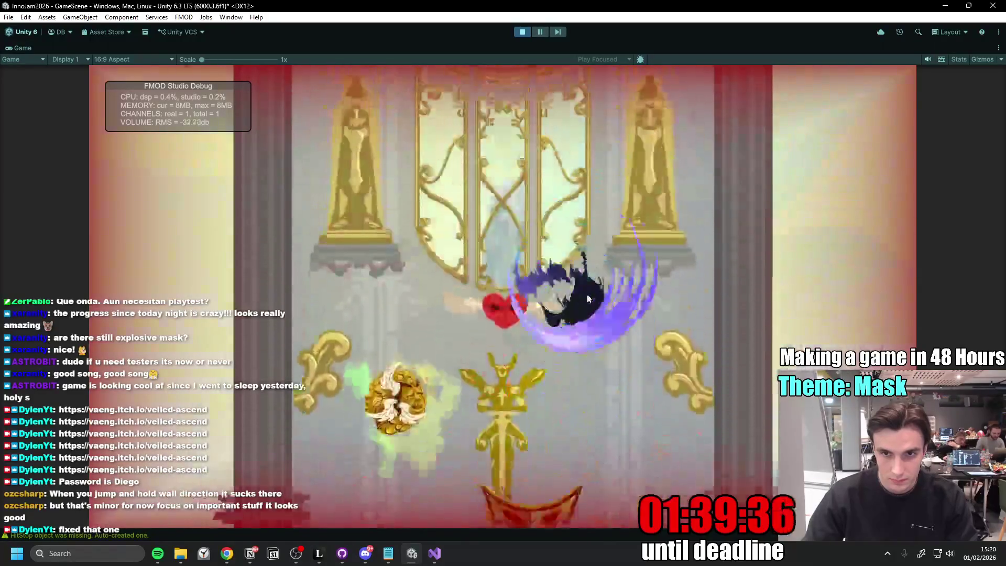
{"action": "key", "text": "space"}
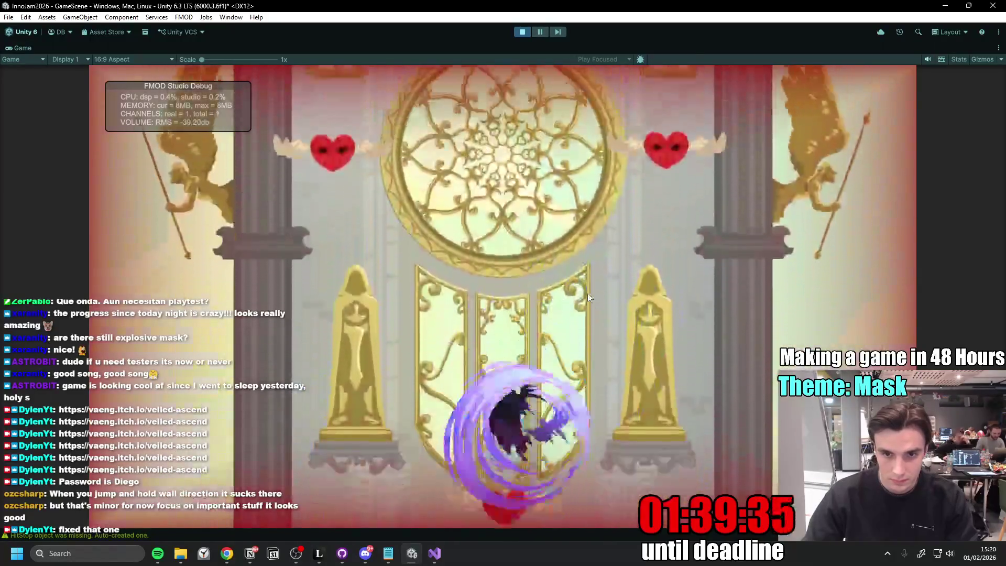
{"action": "key", "text": "space"}
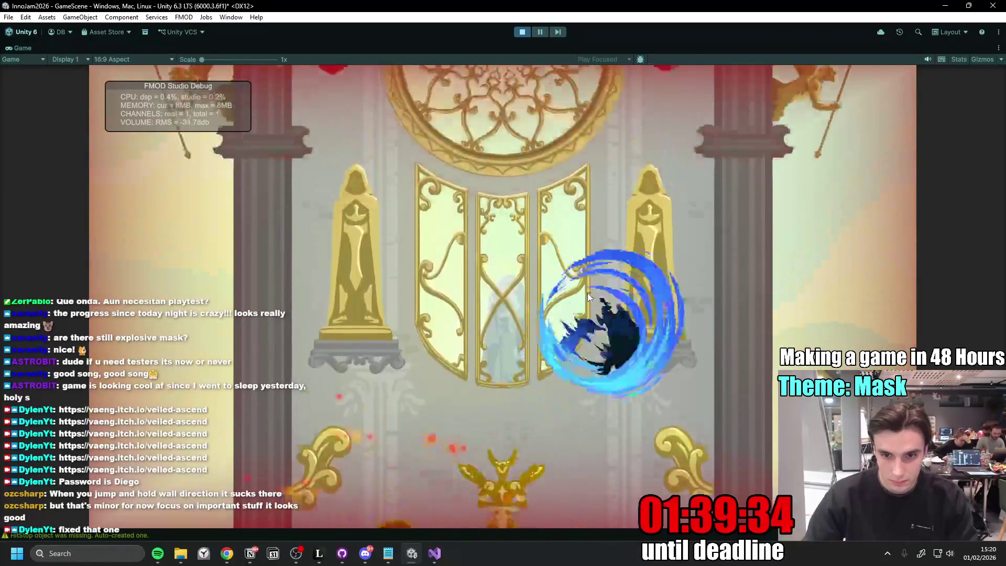
{"action": "key", "text": "space"}
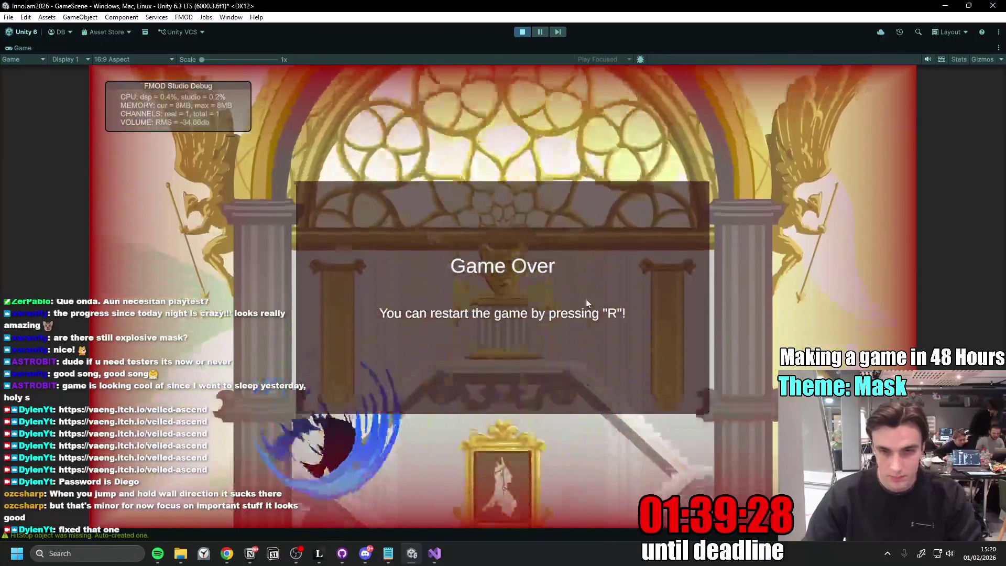
- Restart with R after Game Over and move the character off the window, facing right
{"action": "key", "text": "r"}
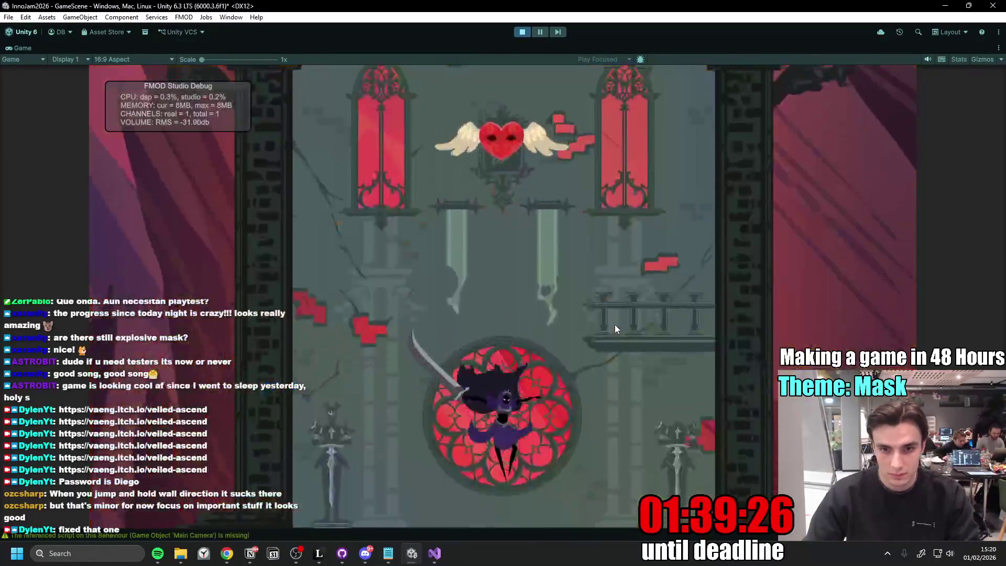
{"action": "key", "text": "a"}
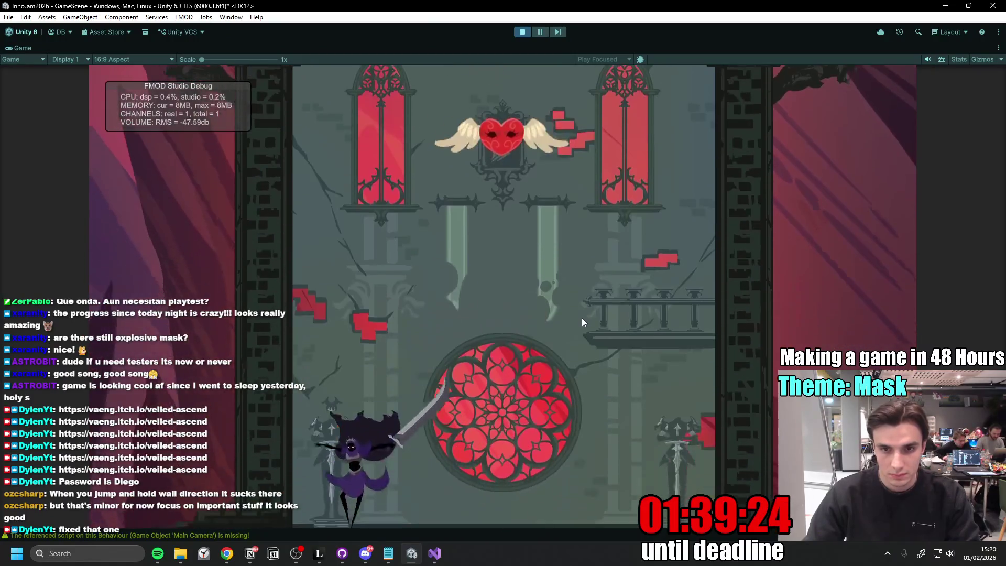
{"action": "key", "text": "d"}
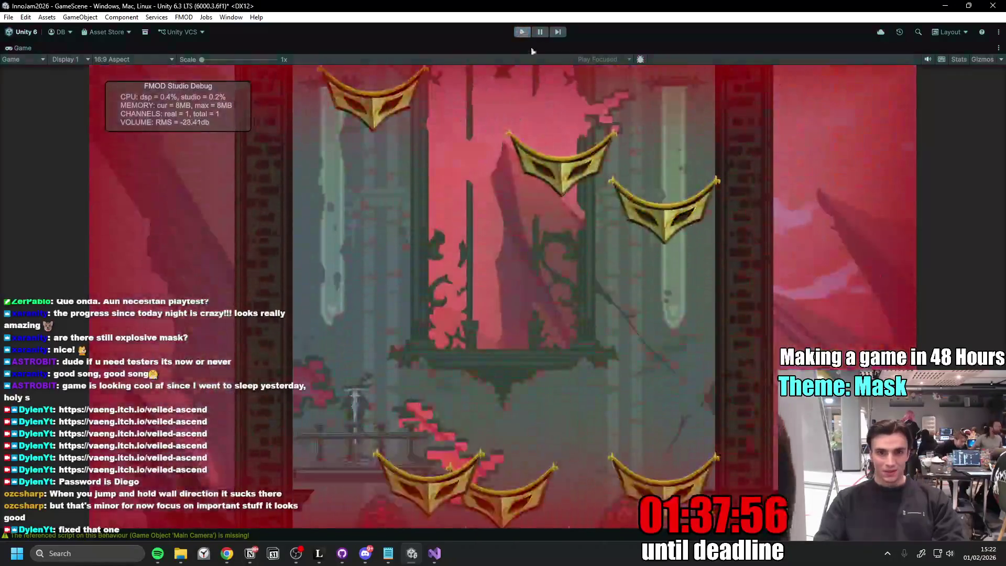
- Stop the playtest and view the golden animation full size in the Discord art channel
{"action": "key", "text": "ctrl+p"}
{"action": "left_click", "coordinate": [365, 552]}
{"action": "left_click", "coordinate": [487, 376]}
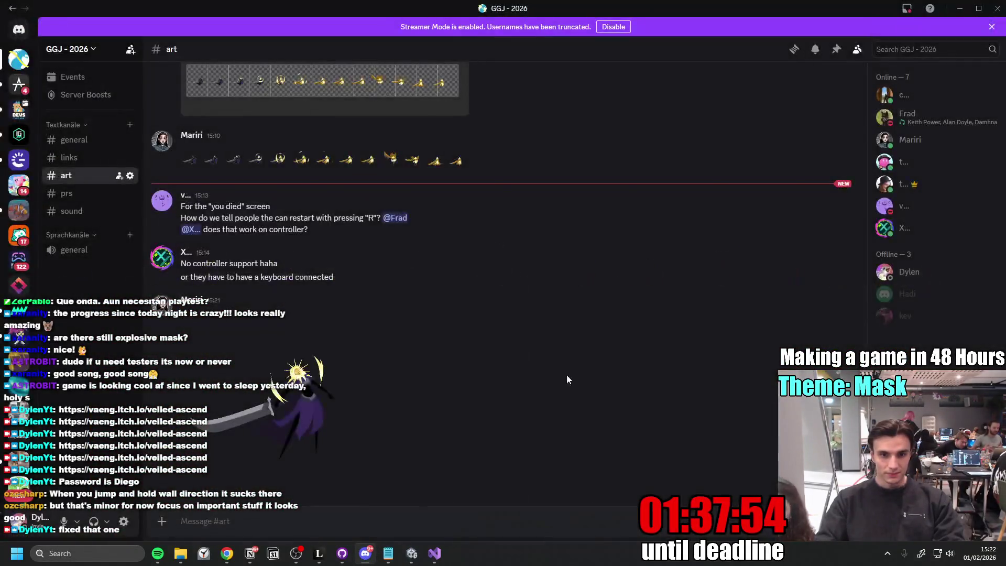
{"action": "left_click", "coordinate": [328, 366]}
- Save the image as golden_animation.gif to Downloads, close the preview and return to Unity
{"action": "right_click", "coordinate": [523, 304]}
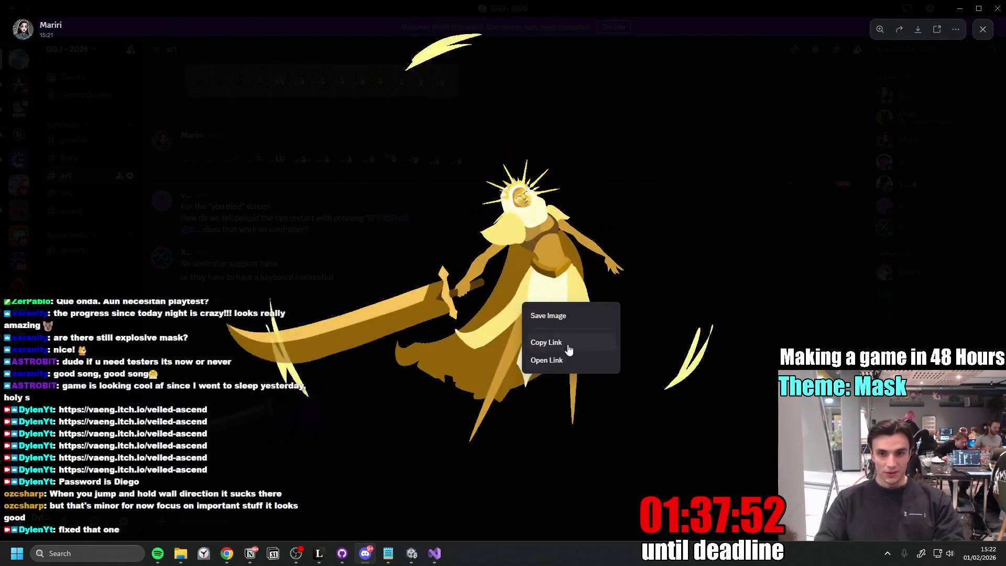
{"action": "left_click", "coordinate": [548, 316]}
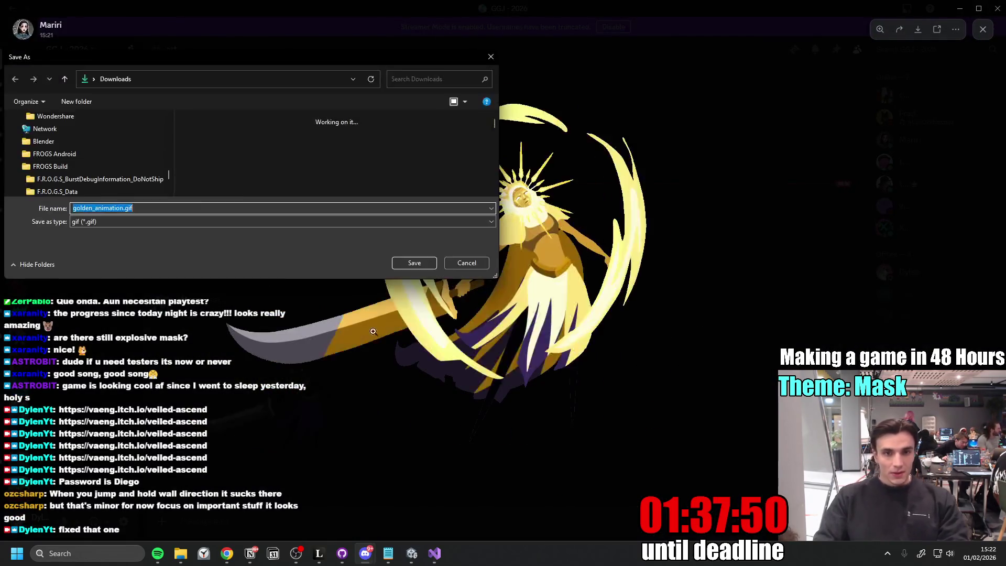
{"action": "left_click", "coordinate": [416, 264]}
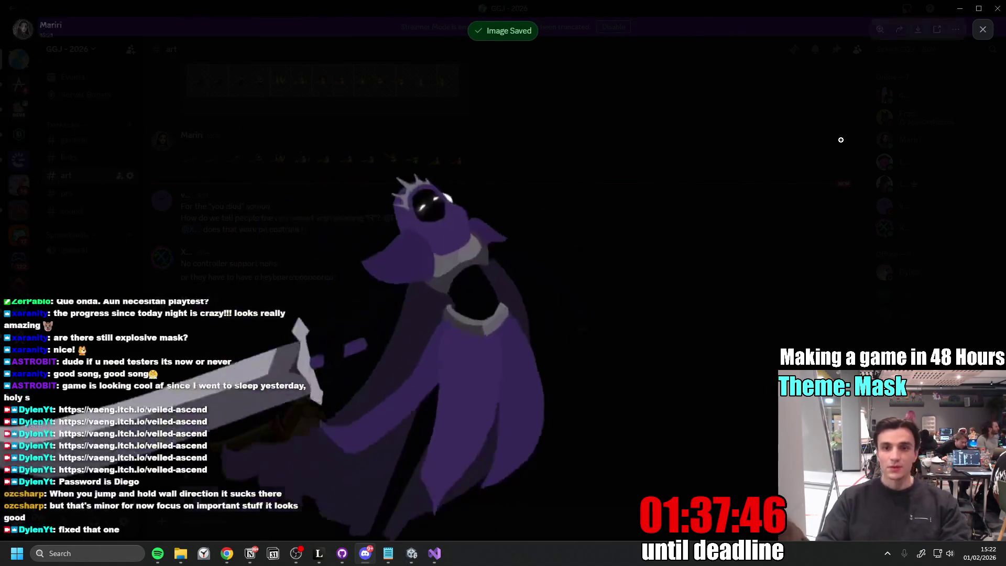
{"action": "left_click", "coordinate": [876, 95]}
{"action": "key", "text": "alt+Tab"}
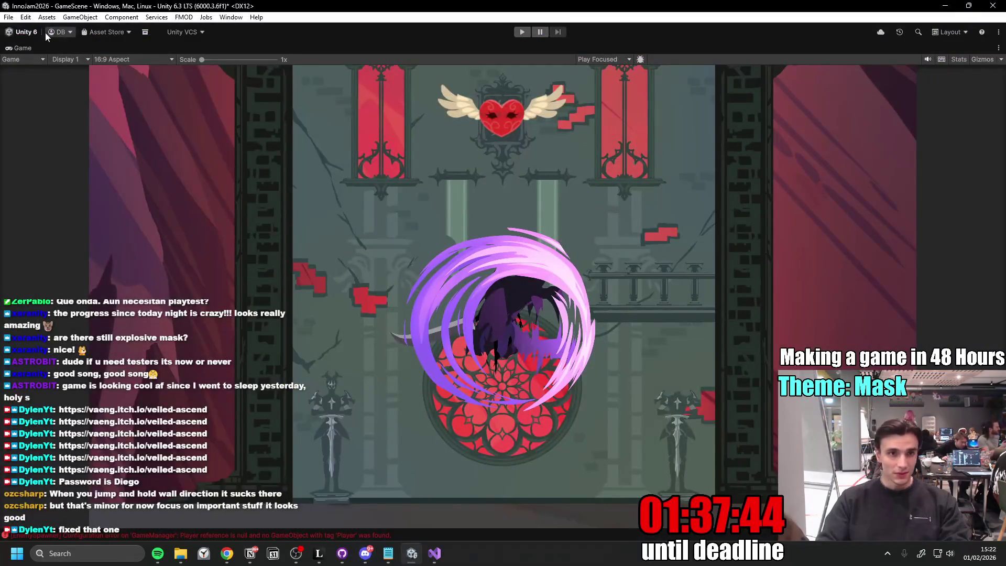
- Restore the editor layout, then review HitStop.cs, Slash.cs and the PlayerStats TakeDamage code in Visual Studio
{"action": "key", "text": "shift+space"}
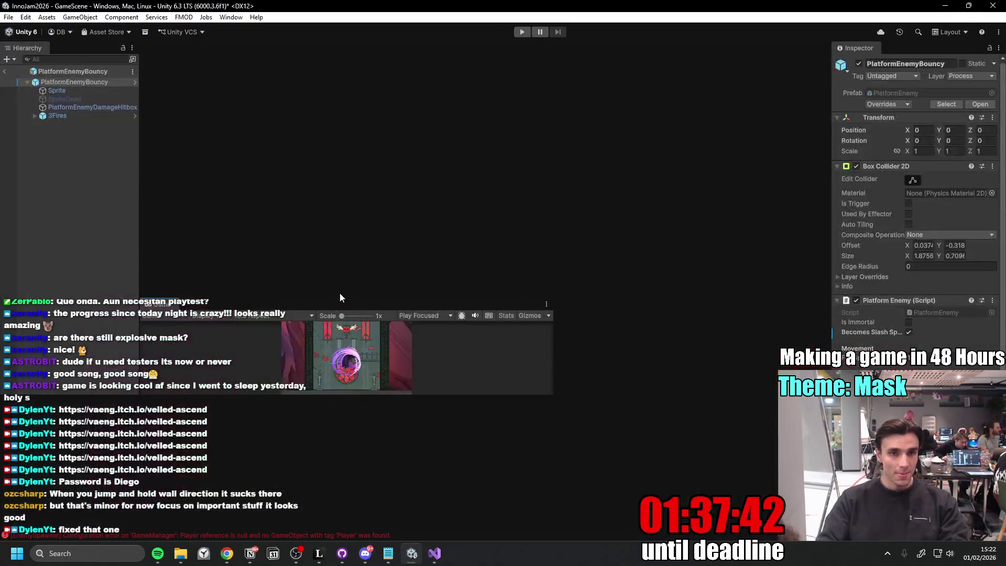
{"action": "left_click", "coordinate": [437, 544]}
{"action": "left_click", "coordinate": [343, 57]}
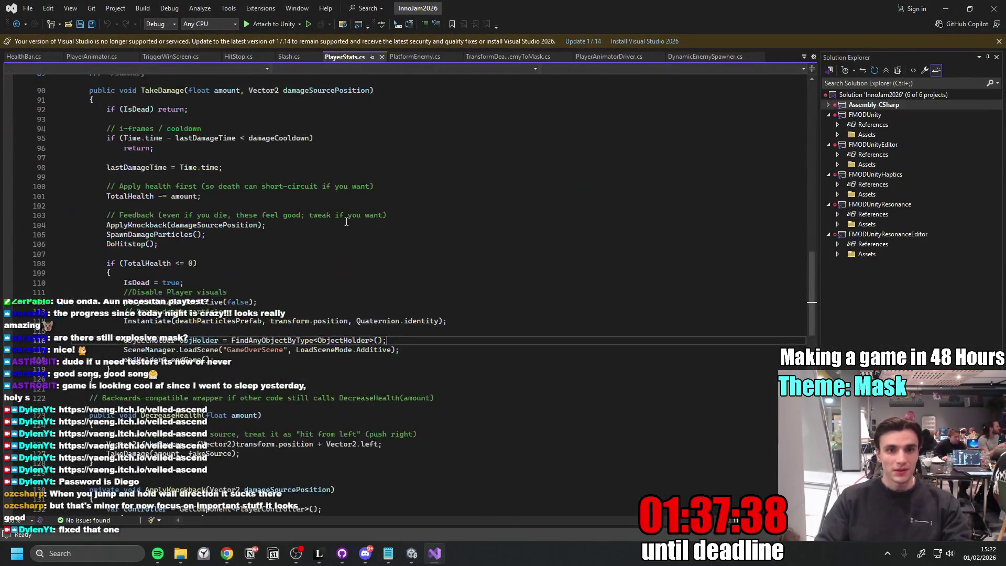
{"action": "left_click", "coordinate": [289, 57]}
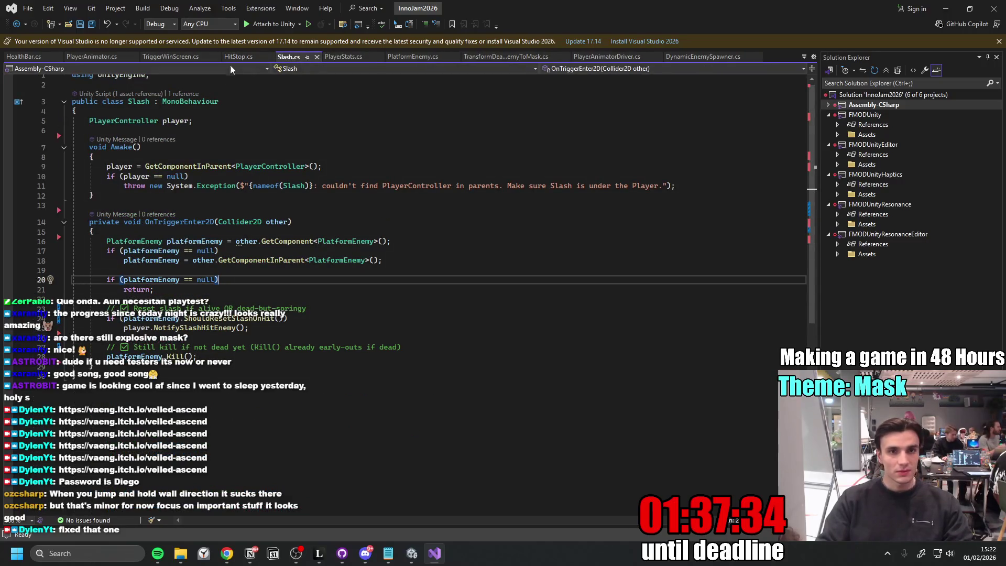
{"action": "left_click", "coordinate": [234, 57]}
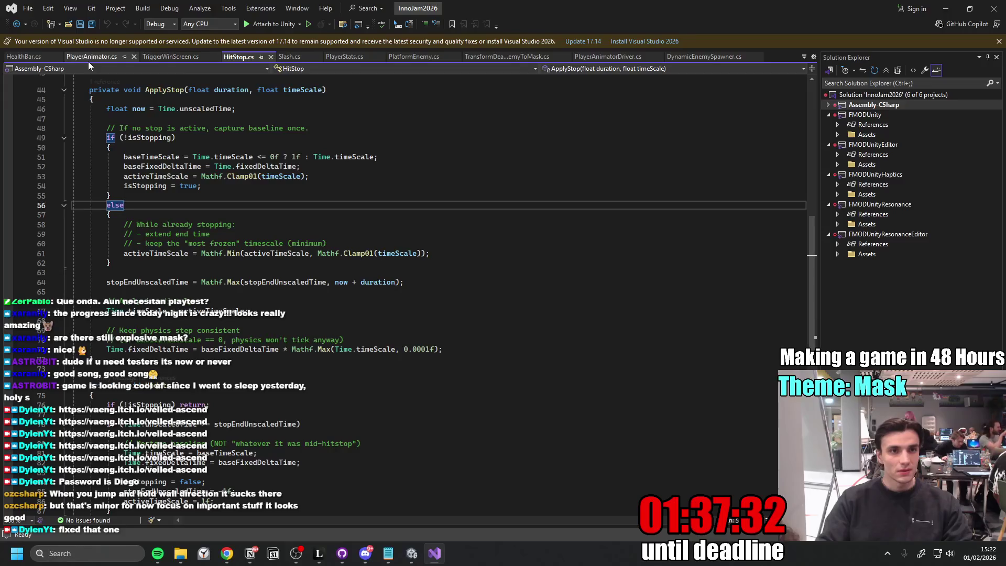
{"action": "left_click", "coordinate": [285, 57]}
{"action": "left_click", "coordinate": [333, 58]}
{"action": "left_click", "coordinate": [412, 57]}
{"action": "left_click", "coordinate": [347, 57]}
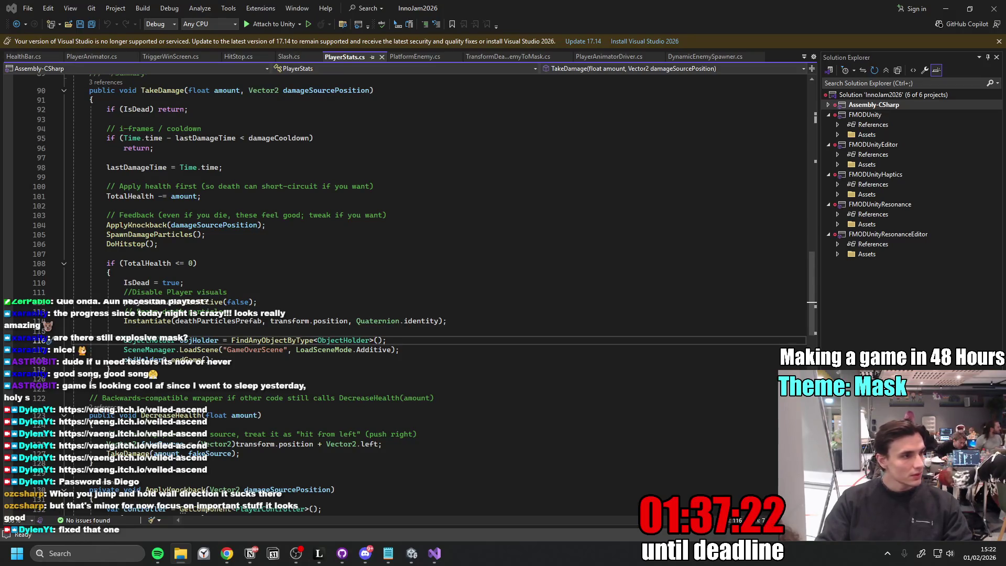
- Return to the Unity editor, glancing at GitHub Desktop, and give the Scene view more height
{"action": "left_click", "coordinate": [411, 554]}
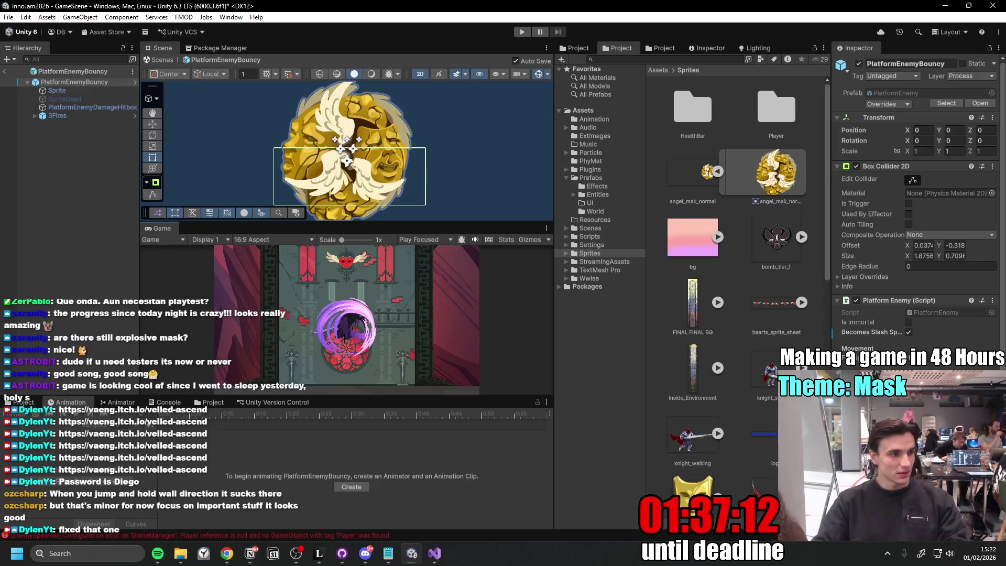
{"action": "left_click", "coordinate": [944, 8]}
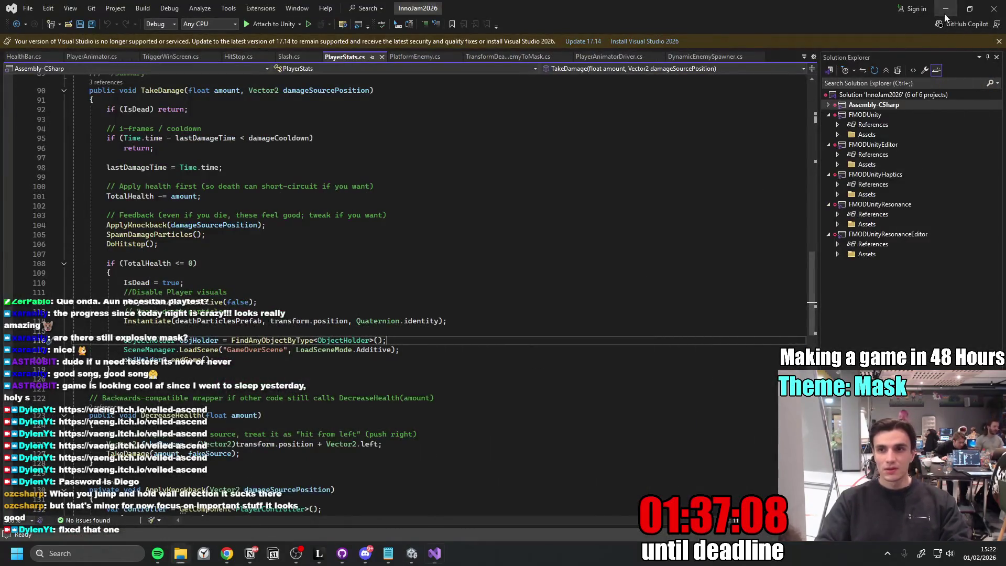
{"action": "left_click", "coordinate": [945, 15]}
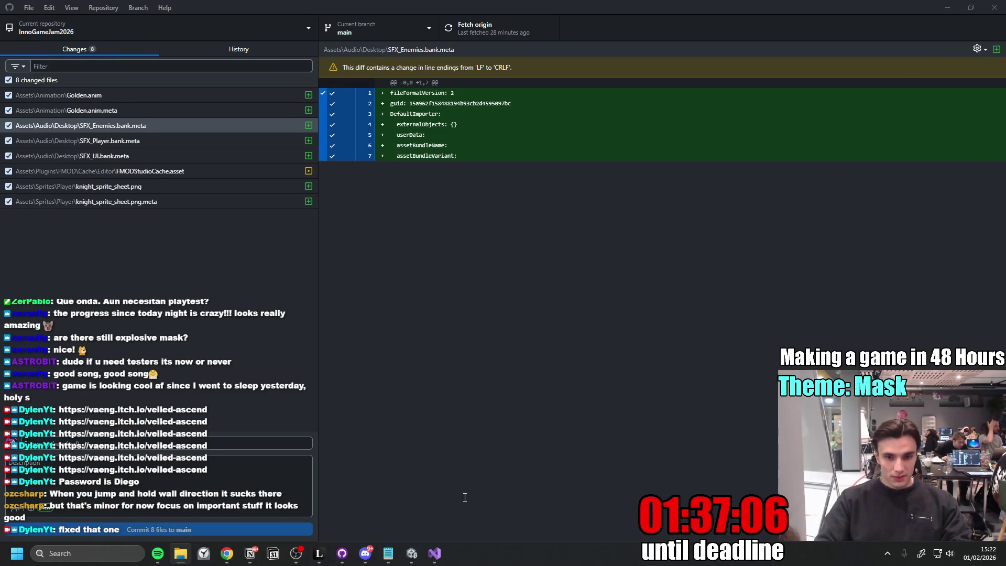
{"action": "left_click", "coordinate": [411, 554]}
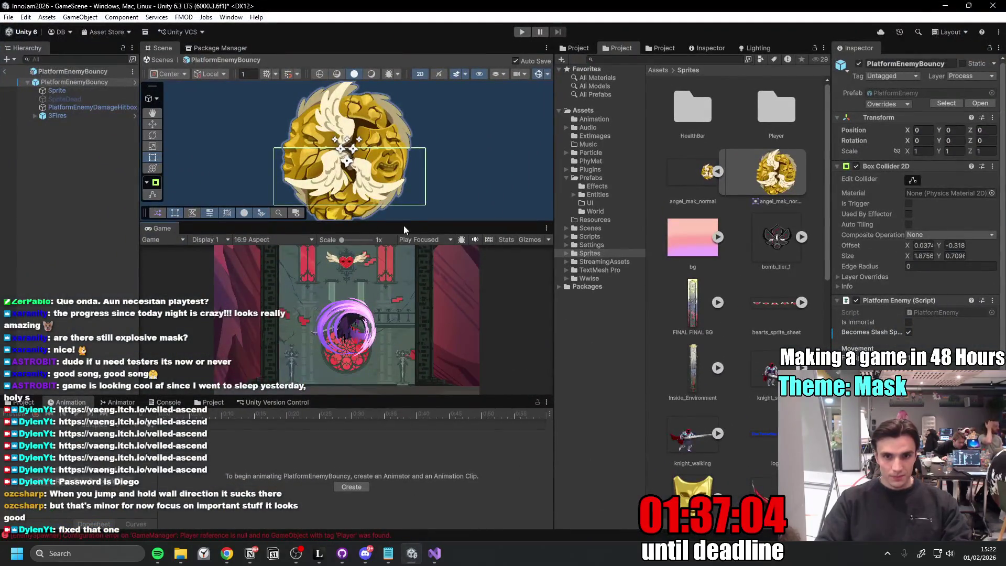
{"action": "left_click_drag", "start_coordinate": [411, 224], "coordinate": [411, 265]}
- Drag the splitters to enlarge the Scene and Game views and widen the Inspector and Hierarchy panels
{"action": "left_click_drag", "start_coordinate": [411, 399], "coordinate": [411, 450]}
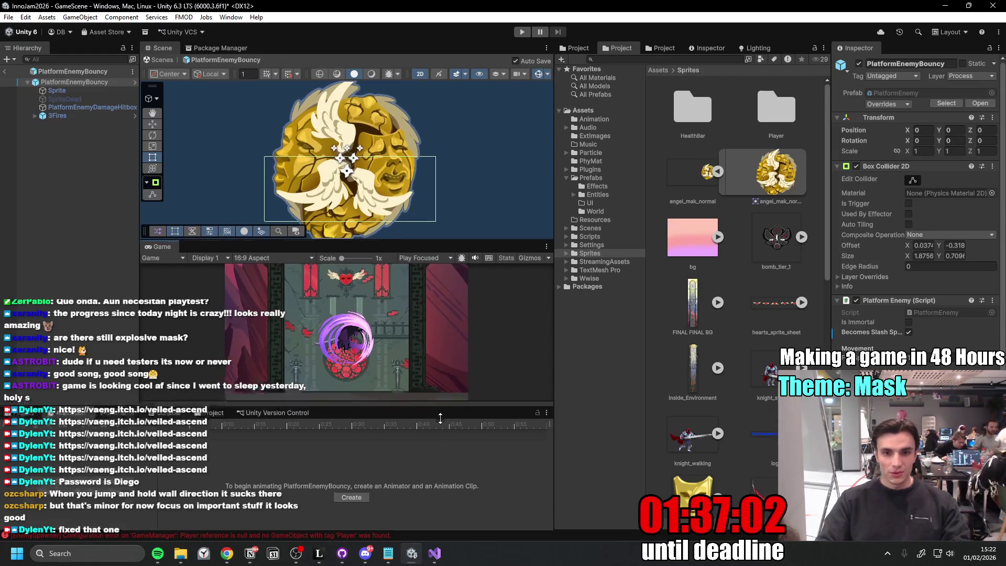
{"action": "left_click_drag", "start_coordinate": [142, 328], "coordinate": [105, 331]}
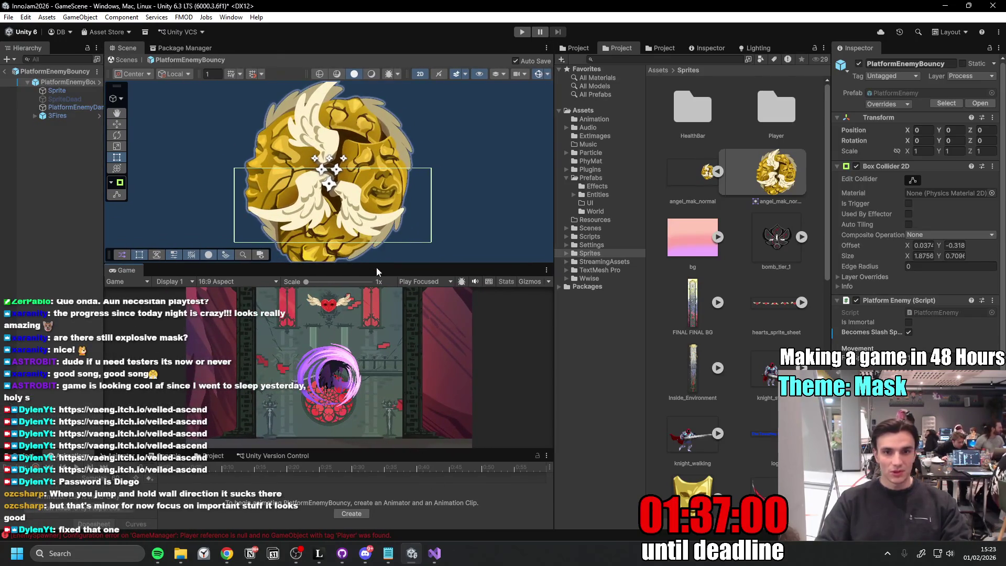
{"action": "left_click_drag", "start_coordinate": [376, 271], "coordinate": [385, 243]}
{"action": "mouse_move", "coordinate": [554, 323]}
{"action": "left_mouse_down"}
{"action": "mouse_move", "coordinate": [610, 325]}
{"action": "mouse_move", "coordinate": [567, 339]}
{"action": "left_mouse_up"}
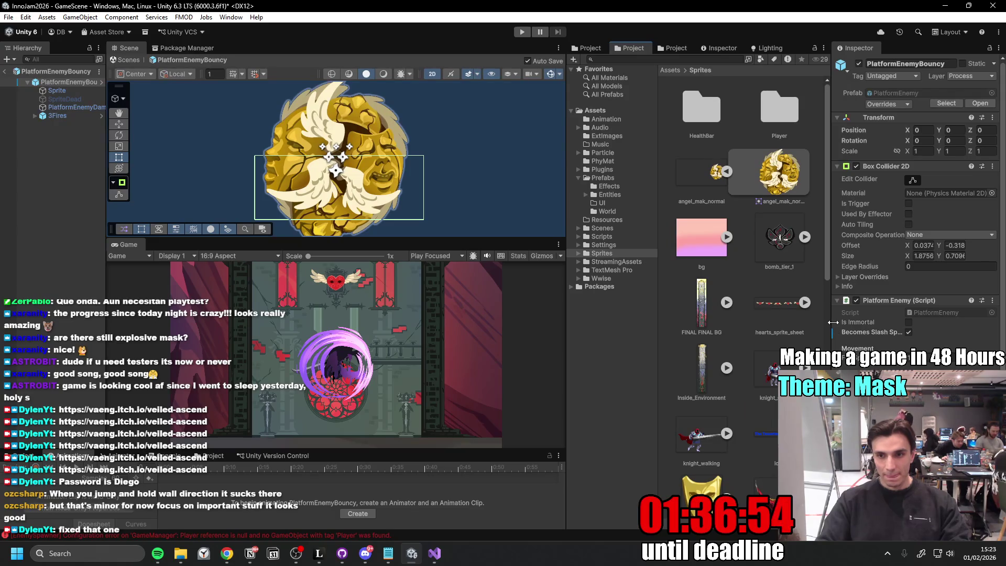
{"action": "left_click_drag", "start_coordinate": [832, 323], "coordinate": [786, 336]}
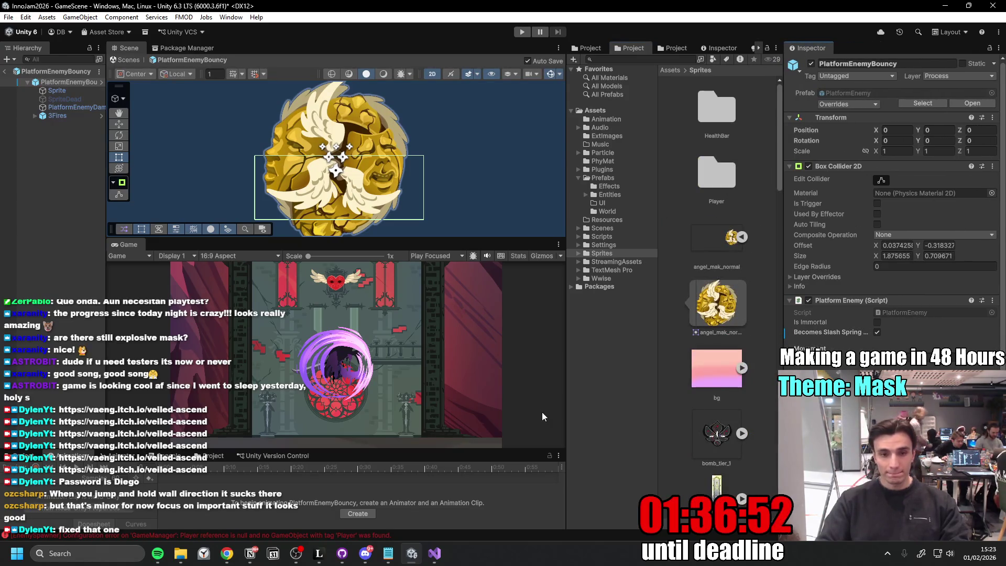
{"action": "left_click", "coordinate": [299, 555]}
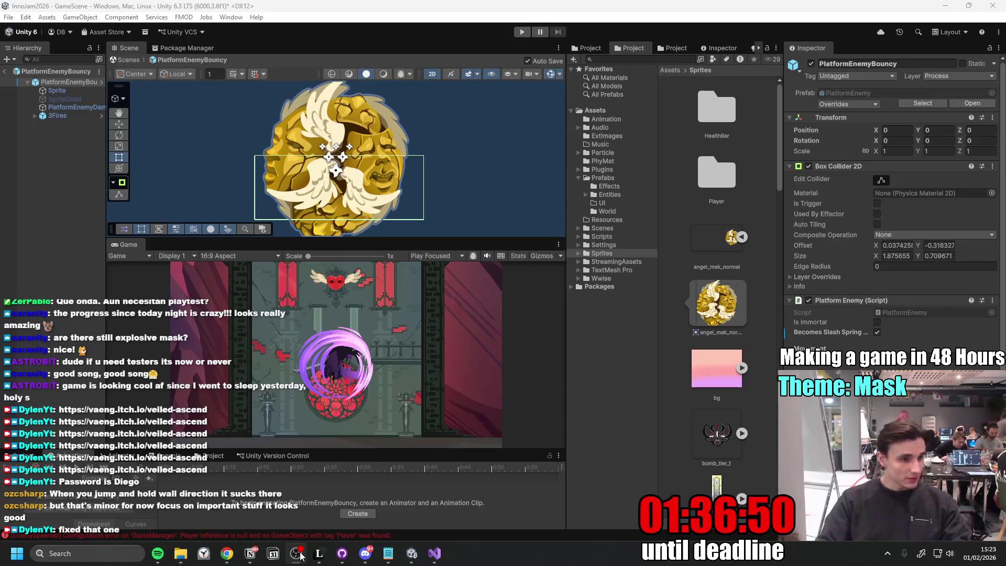
{"action": "left_click", "coordinate": [299, 555]}
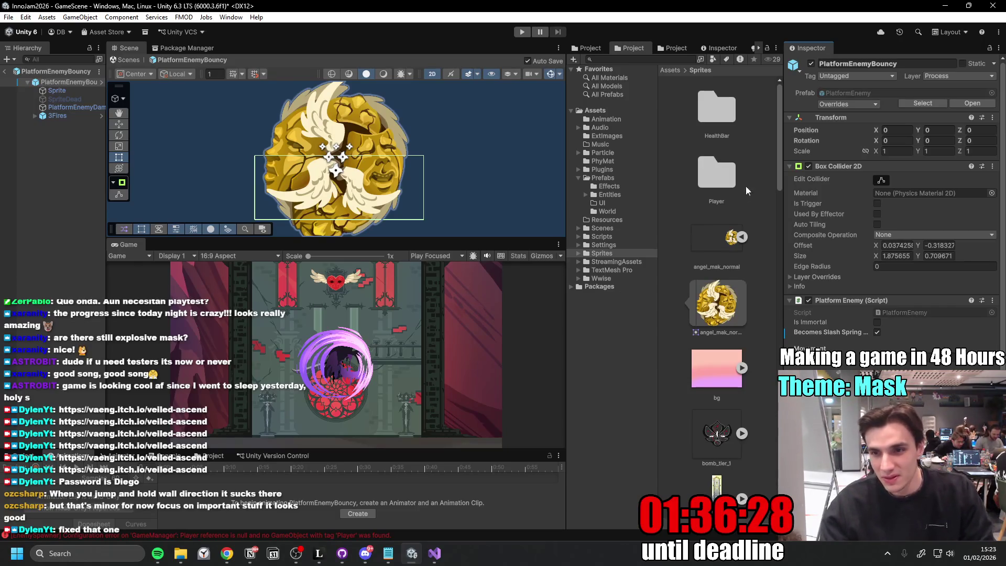
{"action": "mouse_move", "coordinate": [781, 134]}
{"action": "left_mouse_down"}
{"action": "mouse_move", "coordinate": [772, 242]}
{"action": "mouse_move", "coordinate": [770, 140]}
{"action": "left_mouse_up"}
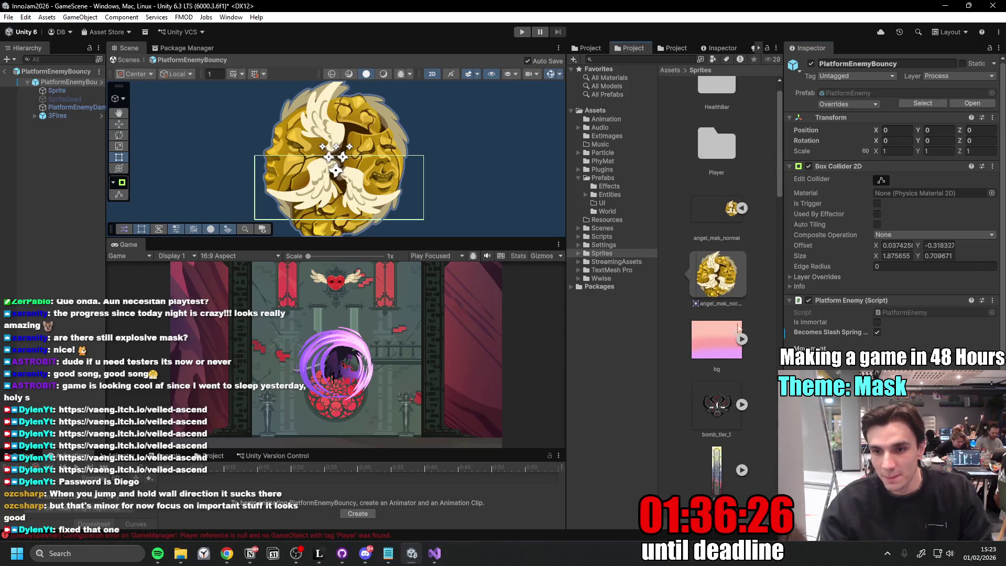
{"action": "scroll", "coordinate": [738, 326], "scroll_direction": "up", "scroll_amount": 2}
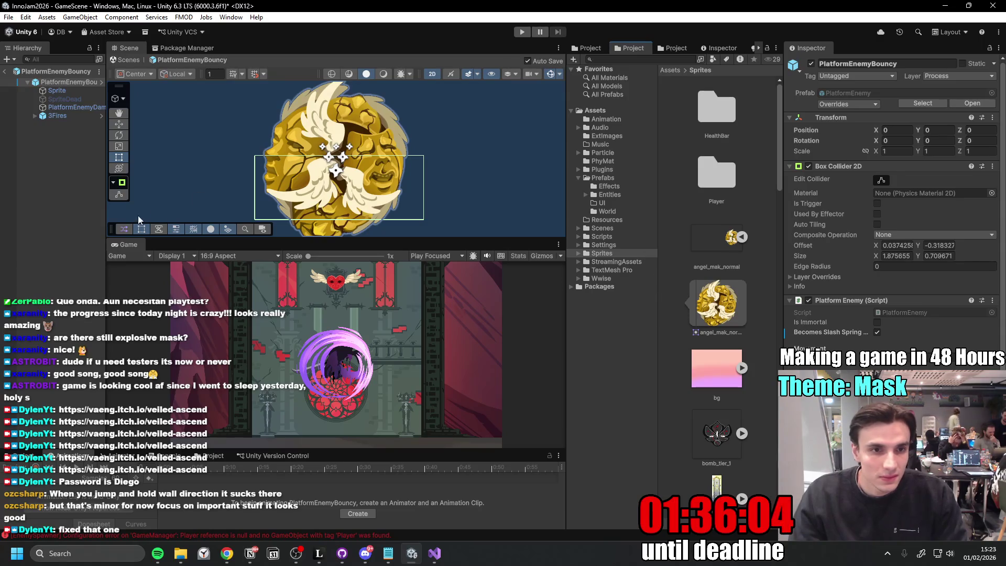
{"action": "left_click_drag", "start_coordinate": [108, 207], "coordinate": [159, 229]}
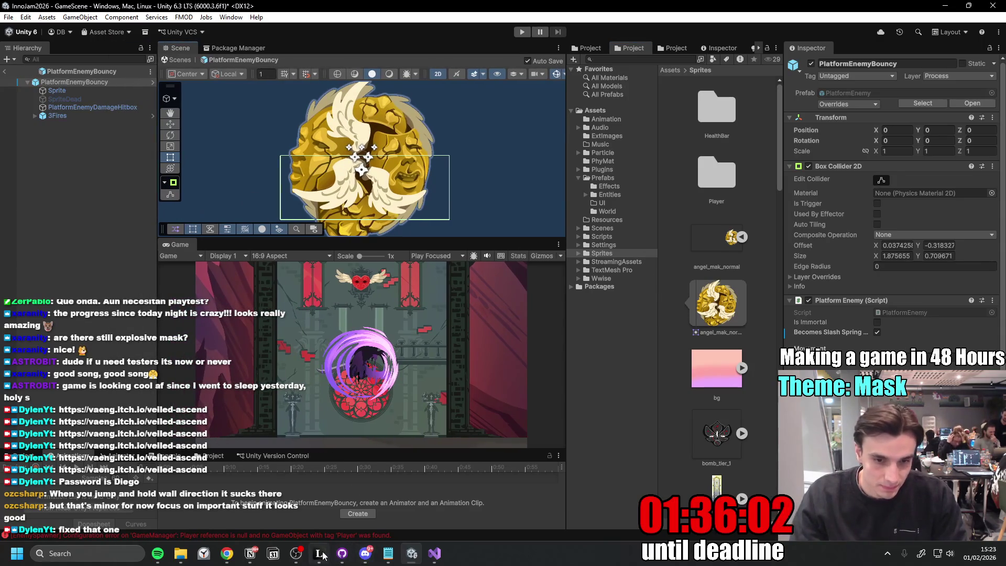
{"action": "mouse_move", "coordinate": [318, 553]}
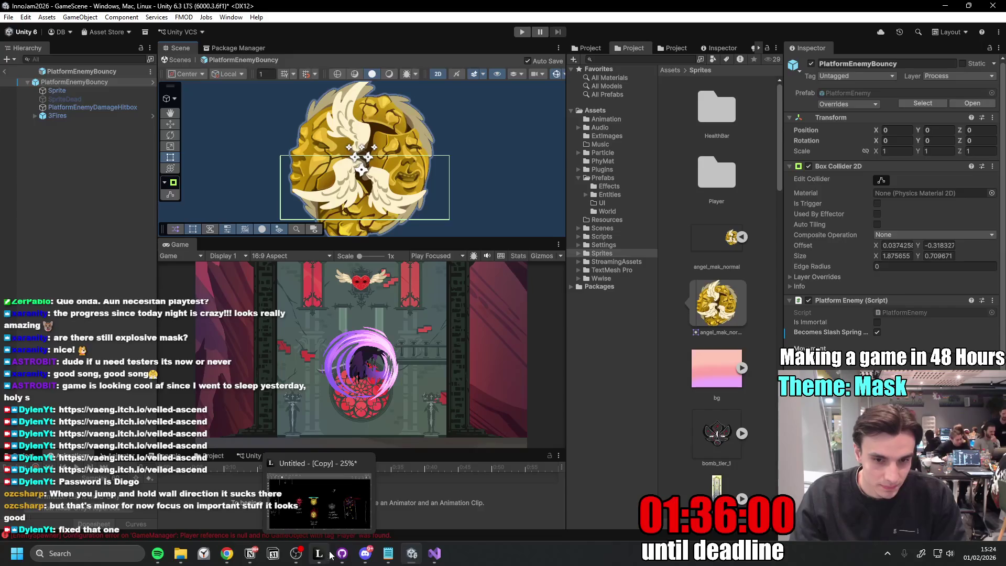
- From Slash.cs in Visual Studio, jump to the ShouldResetSlashOnHit definition in PlatformEnemy.cs
{"action": "left_click", "coordinate": [434, 553]}
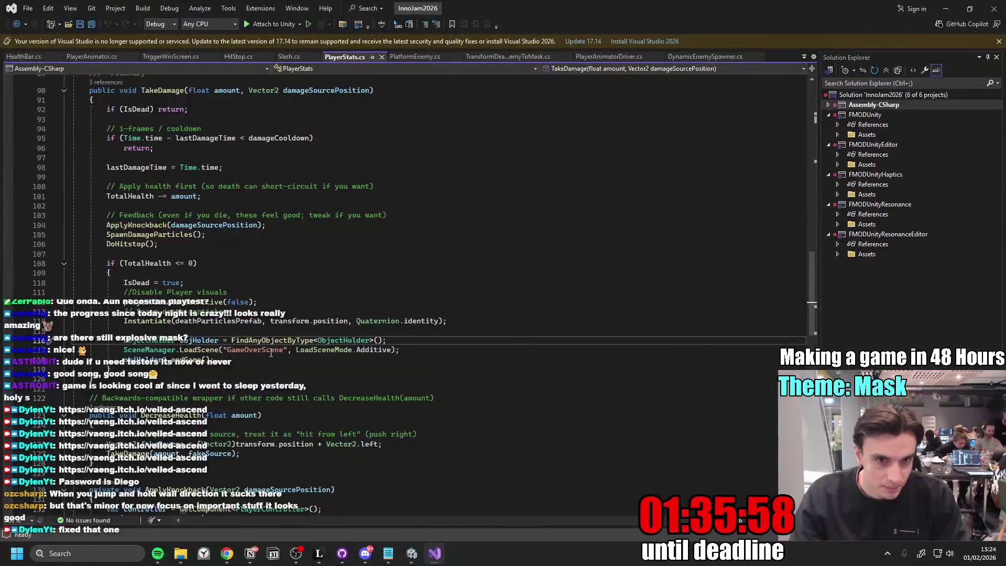
{"action": "left_click", "coordinate": [288, 56]}
{"action": "left_click", "coordinate": [262, 327]}
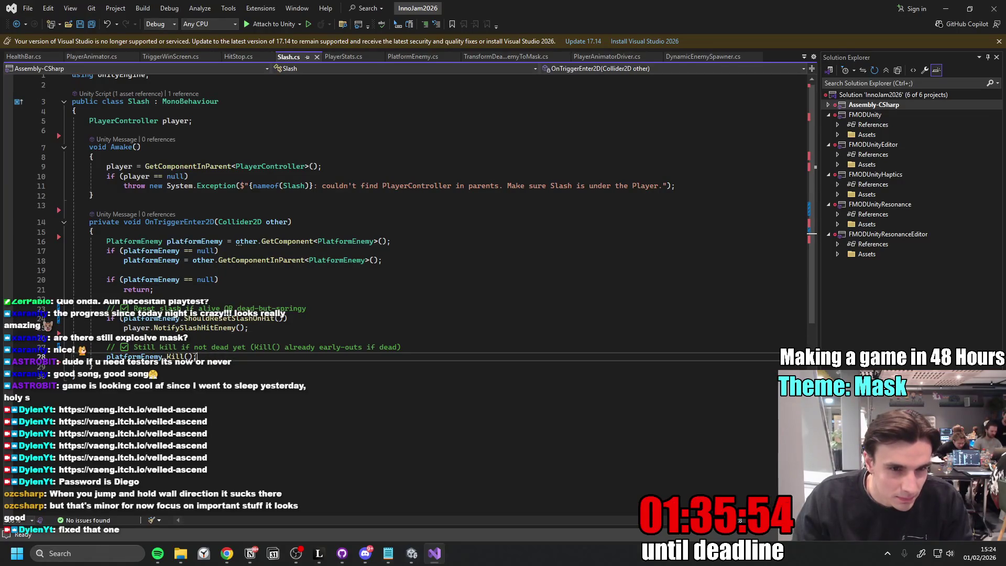
{"action": "left_click", "coordinate": [245, 285]}
{"action": "left_click", "coordinate": [313, 323]}
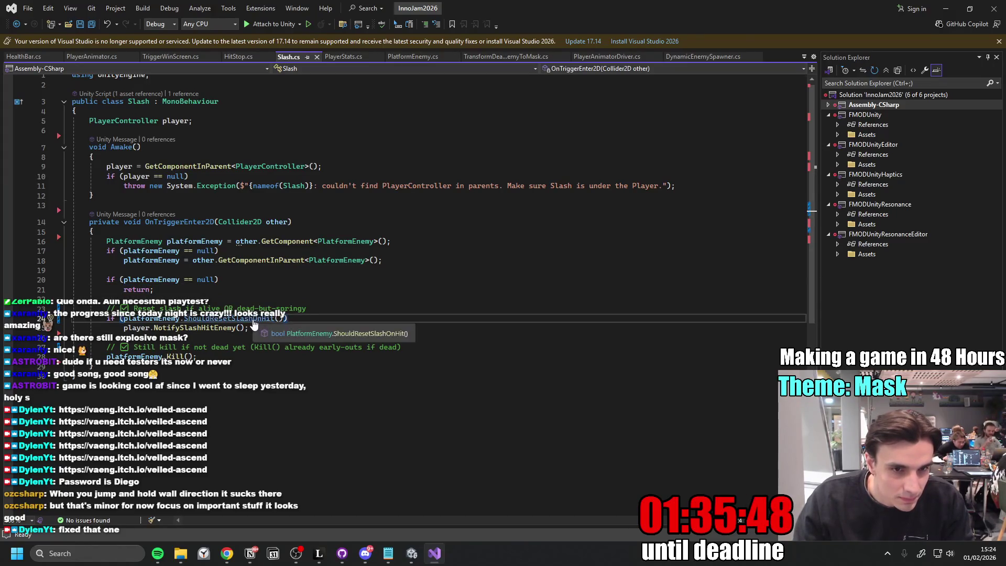
{"action": "left_click", "coordinate": [257, 322], "text": "ctrl"}
- Rework the return condition on line 110 with an IntelliSense-suggested field and save PlatformEnemy.cs
{"action": "left_click", "coordinate": [319, 316]}
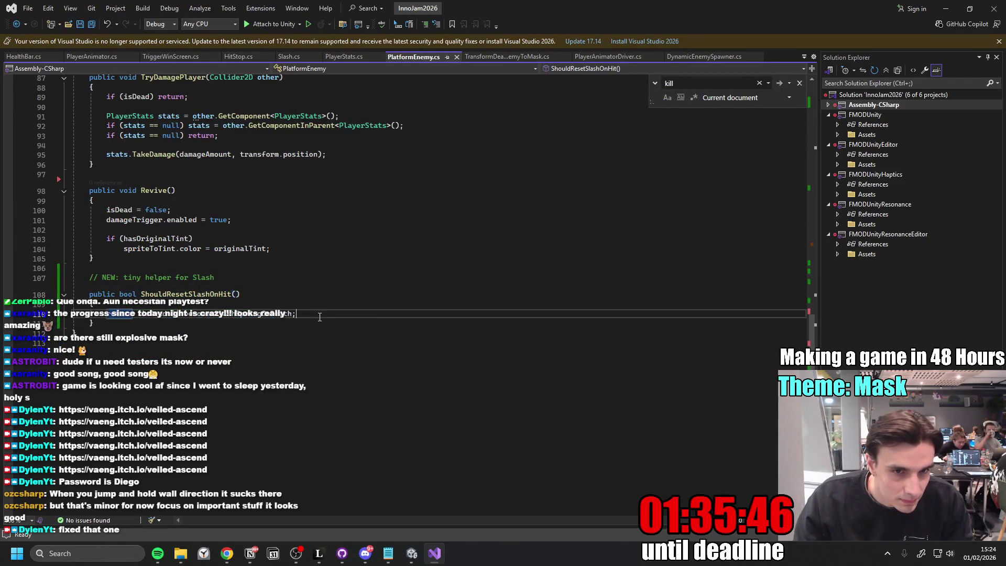
{"action": "key", "text": "ctrl+shift+Left"}
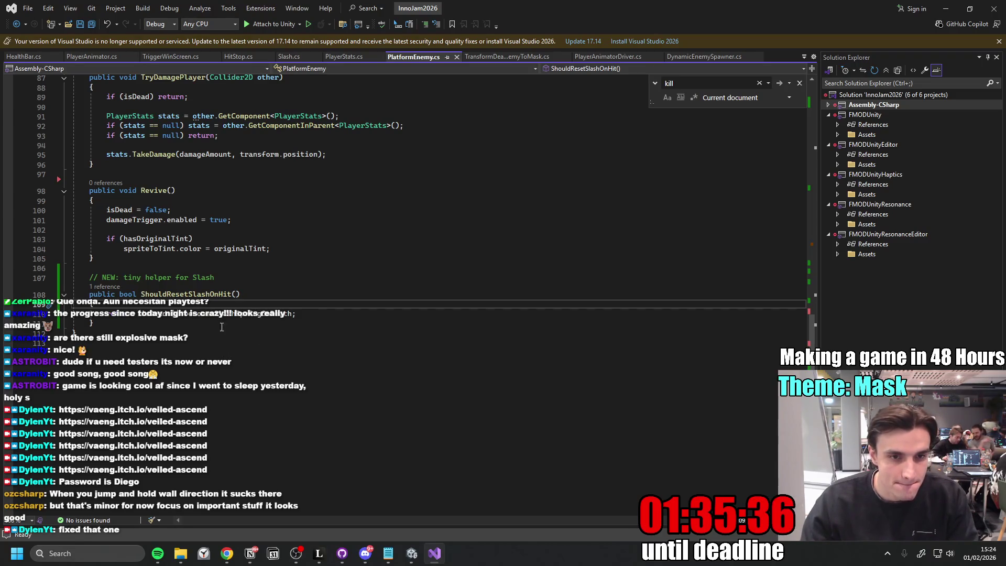
{"action": "key", "text": "Down"}
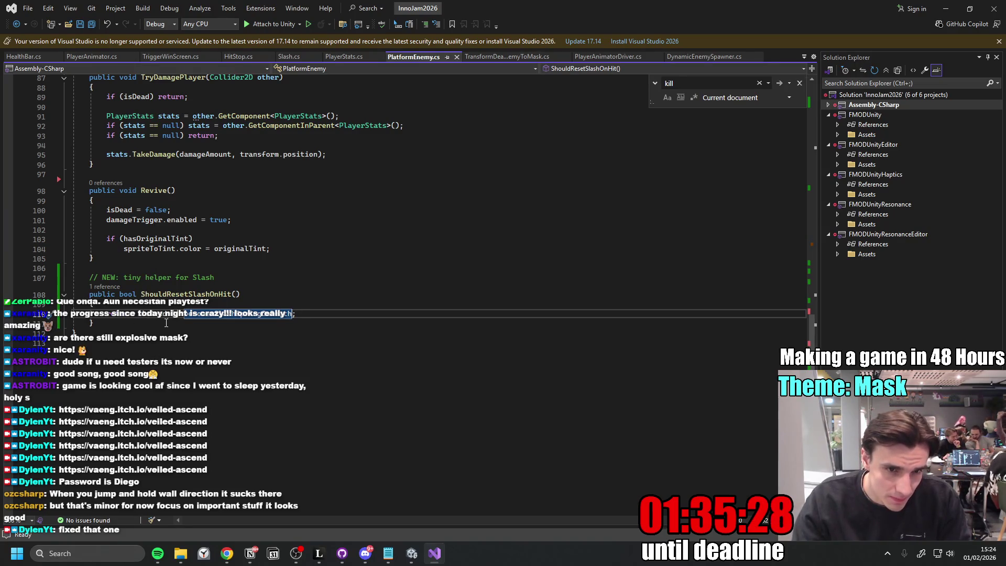
{"action": "key", "text": "Right"}
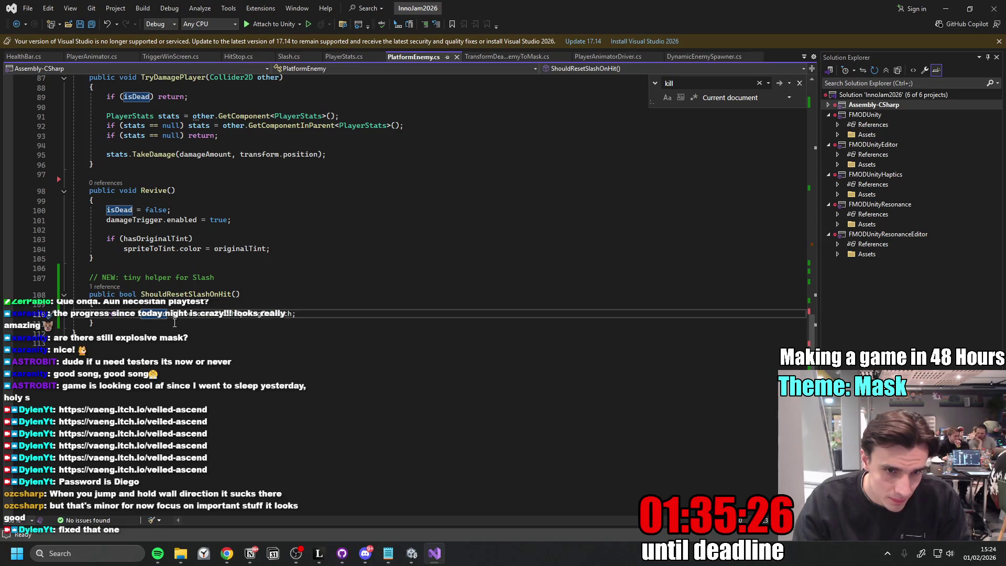
{"action": "type", "text": ")"}
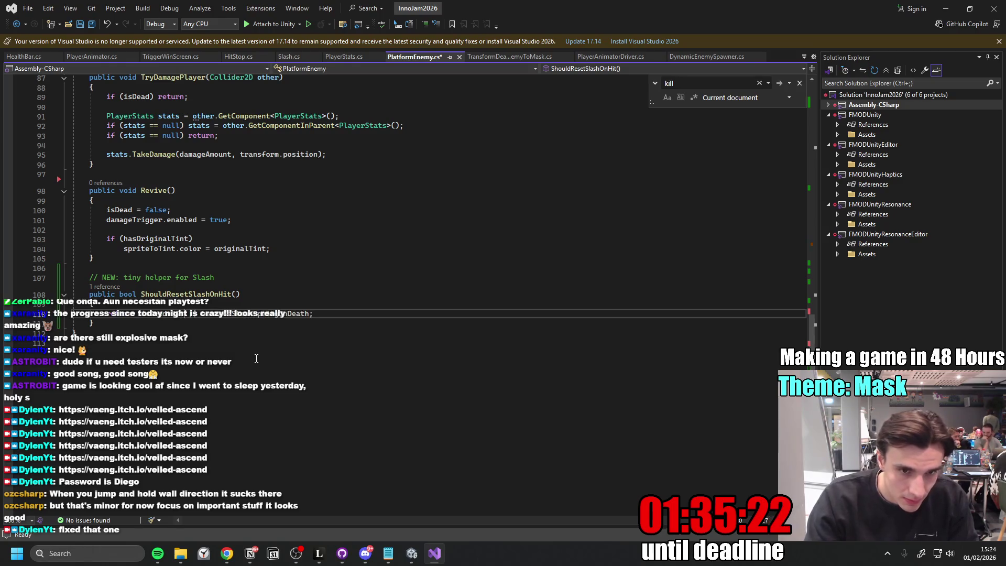
{"action": "type", "text": "s"}
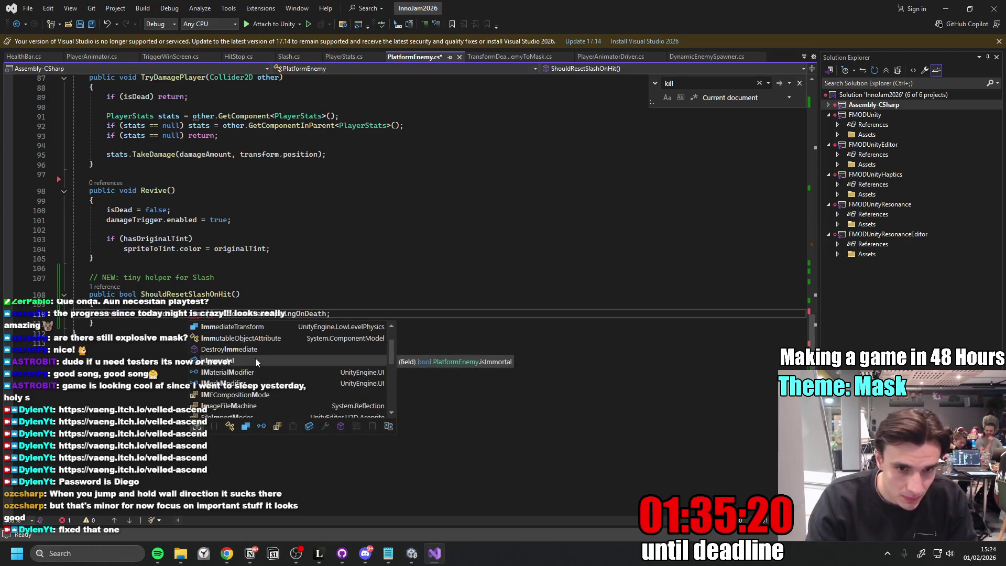
{"action": "key", "text": "Tab"}
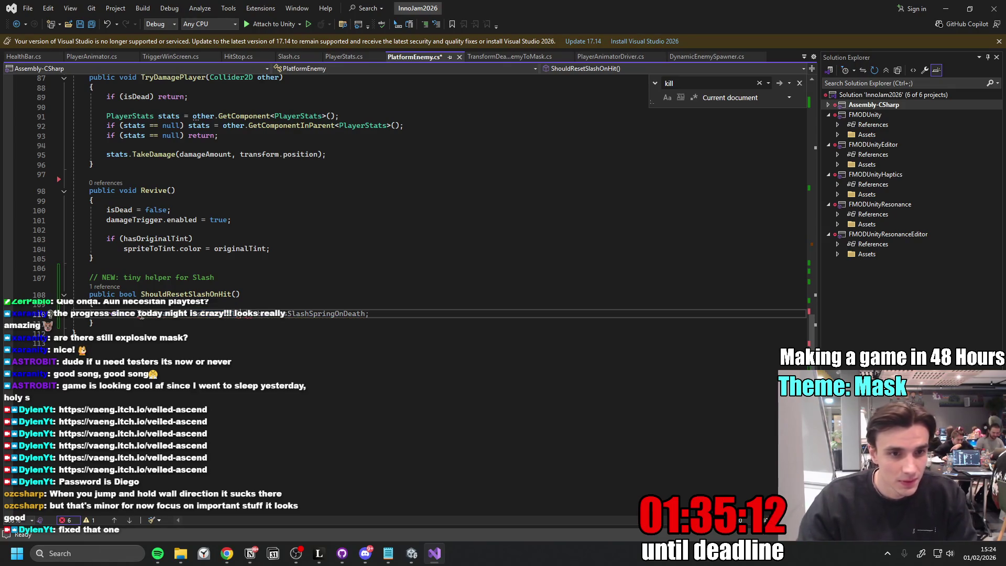
{"action": "type", "text": "!"}
{"action": "key", "text": "ctrl+s"}
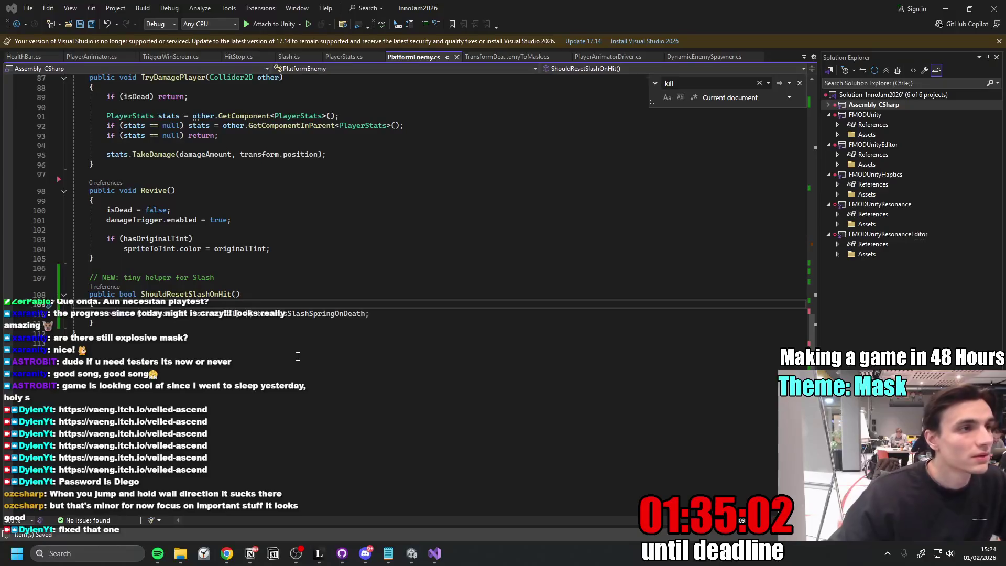
- Back in Unity, resize the Scene, Game, Project and Animation panels to give the game preview more room
{"action": "left_click", "coordinate": [946, 10]}
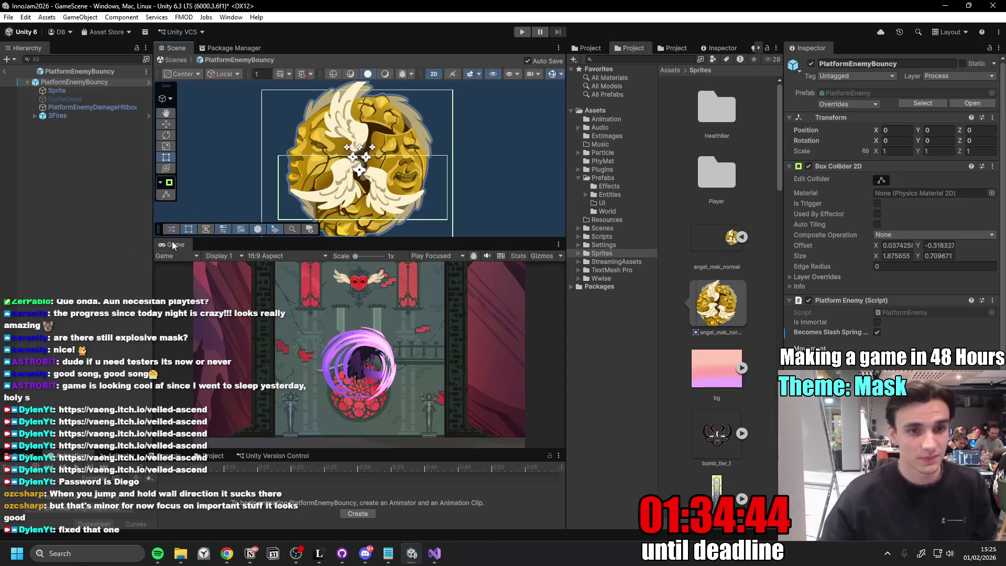
{"action": "left_click_drag", "start_coordinate": [564, 315], "coordinate": [617, 315]}
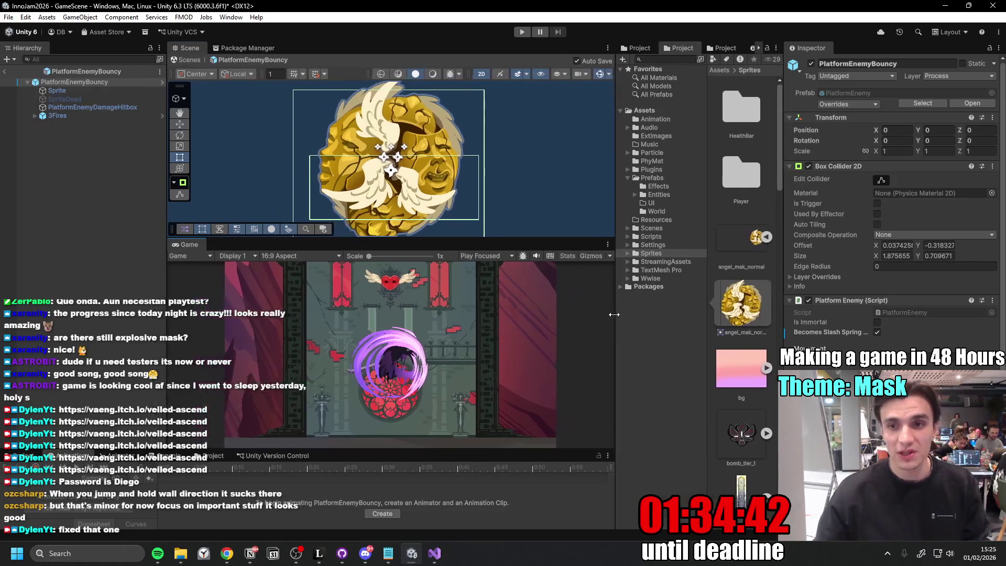
{"action": "left_click_drag", "start_coordinate": [787, 314], "coordinate": [839, 314]}
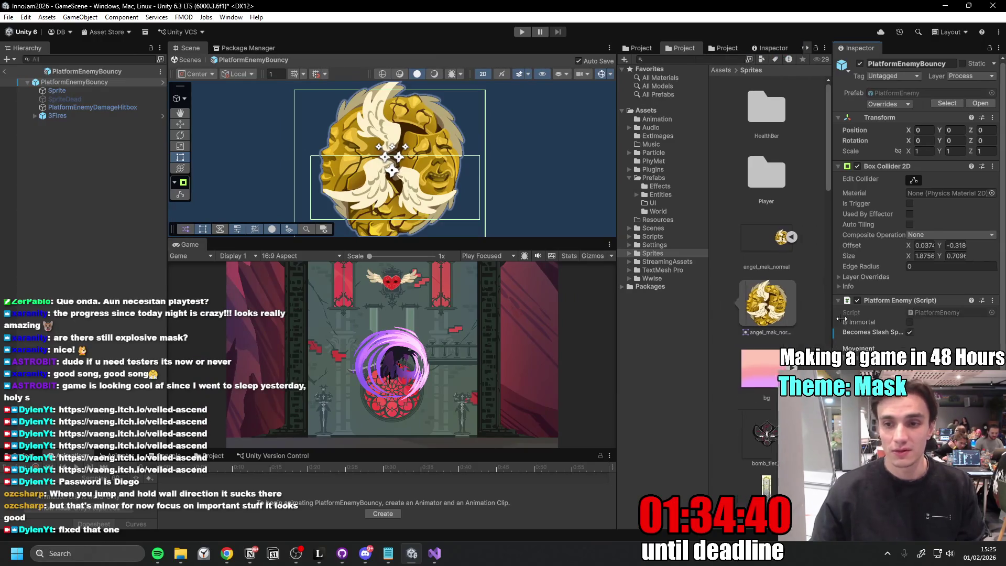
{"action": "left_click_drag", "start_coordinate": [618, 200], "coordinate": [557, 204]}
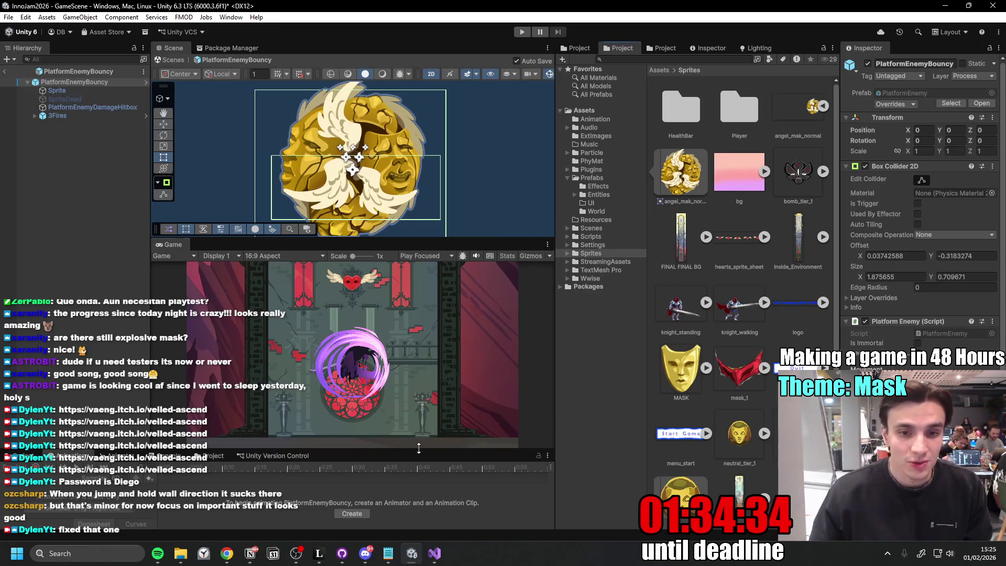
{"action": "left_click_drag", "start_coordinate": [418, 448], "coordinate": [421, 410]}
{"action": "left_click_drag", "start_coordinate": [153, 286], "coordinate": [145, 281]}
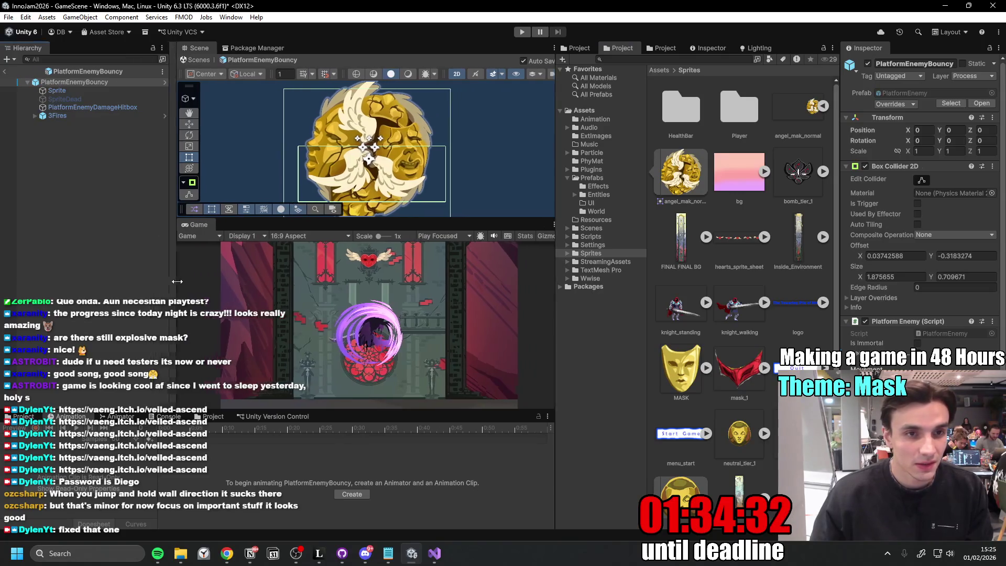
{"action": "left_click_drag", "start_coordinate": [386, 219], "coordinate": [393, 239]}
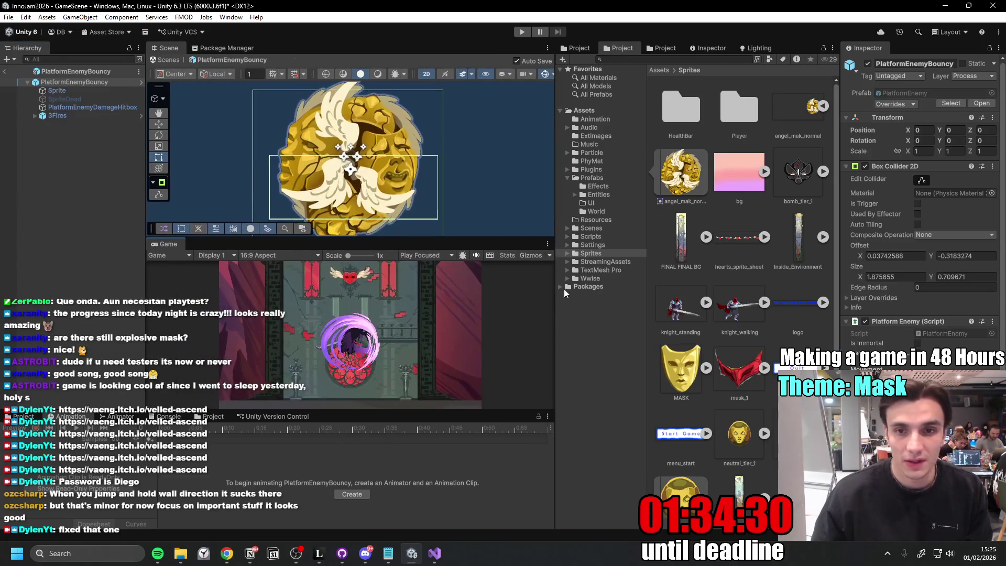
{"action": "left_click_drag", "start_coordinate": [553, 305], "coordinate": [567, 308]}
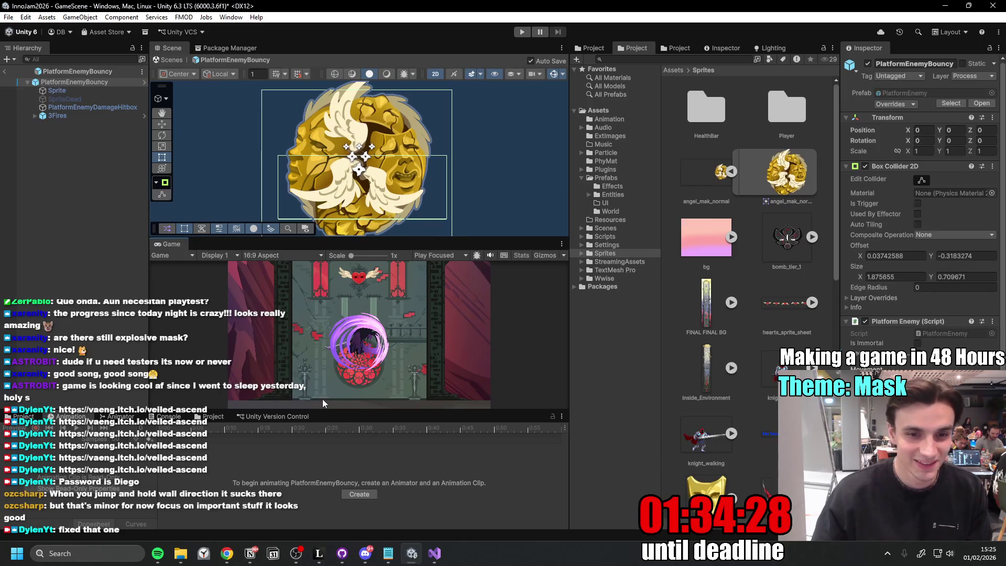
{"action": "left_click_drag", "start_coordinate": [338, 418], "coordinate": [338, 449]}
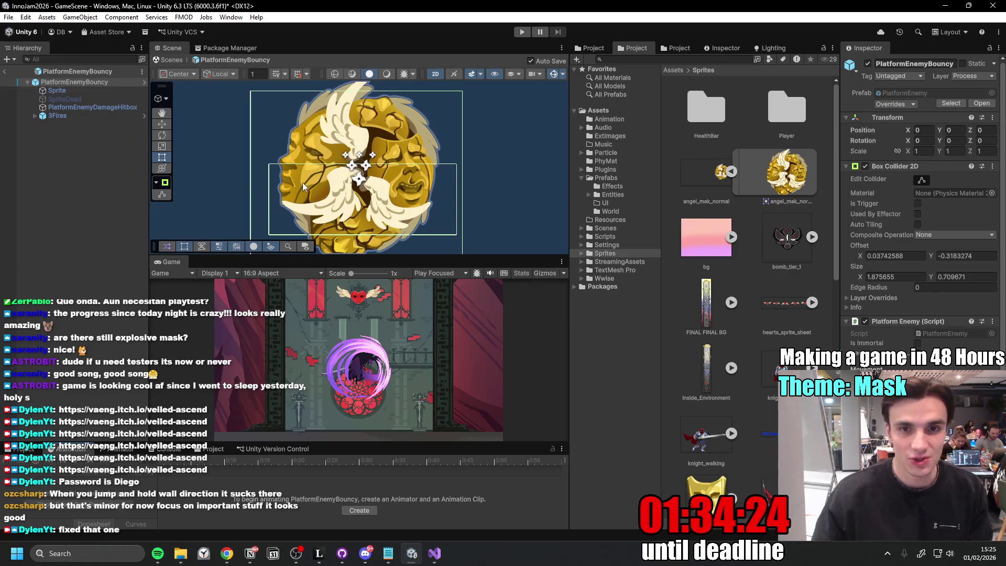
- Show the prefab's scene view, clear the selection and maximize the Game view to fill the editor
{"action": "left_click", "coordinate": [230, 49]}
{"action": "left_click", "coordinate": [171, 49]}
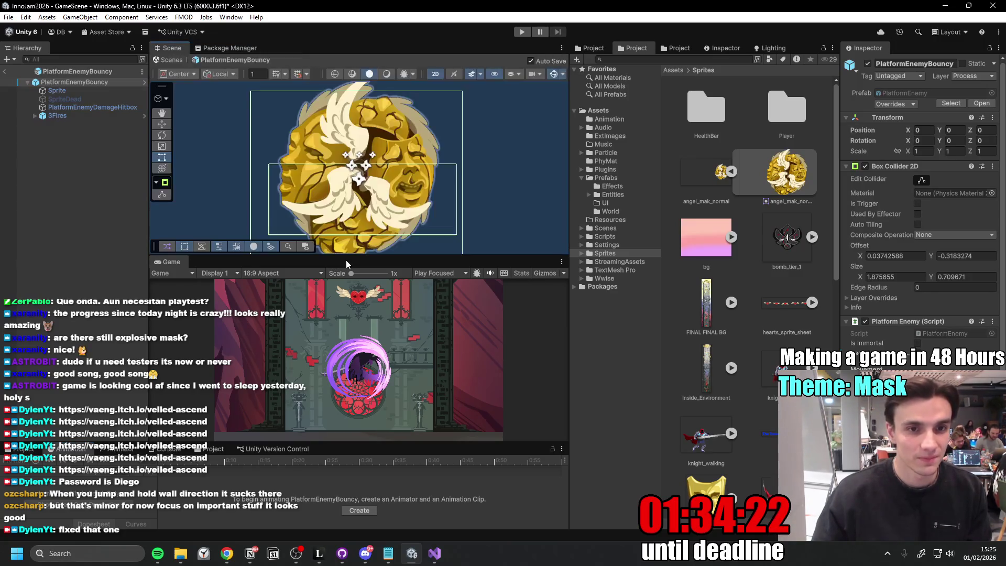
{"action": "left_click_drag", "start_coordinate": [376, 256], "coordinate": [385, 236]}
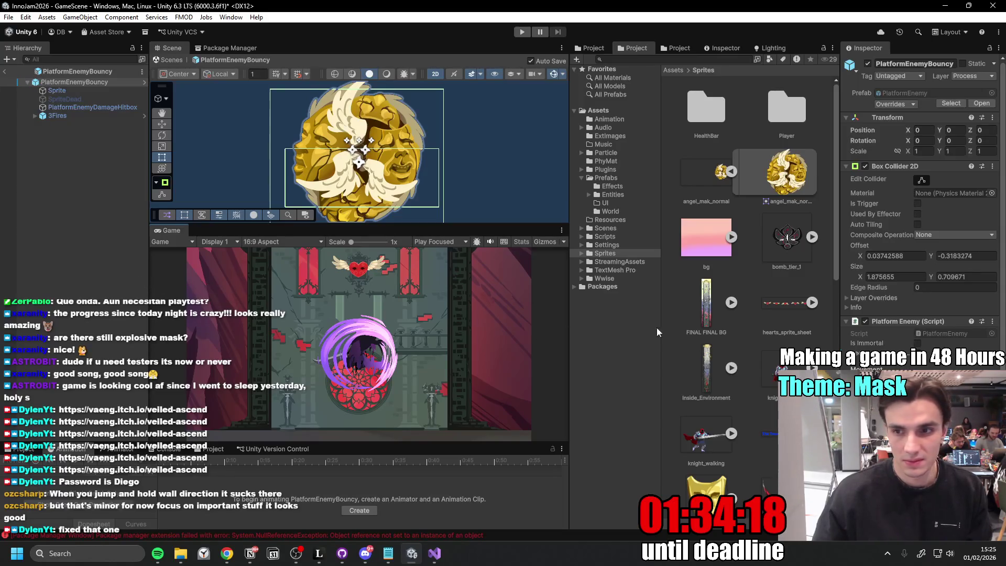
{"action": "left_click", "coordinate": [111, 248]}
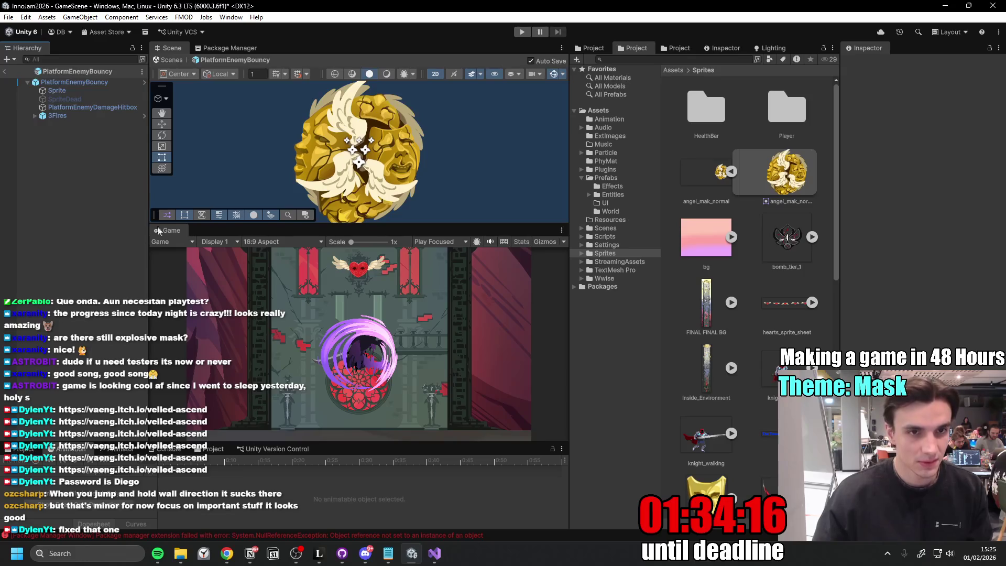
{"action": "double_click", "coordinate": [172, 231]}
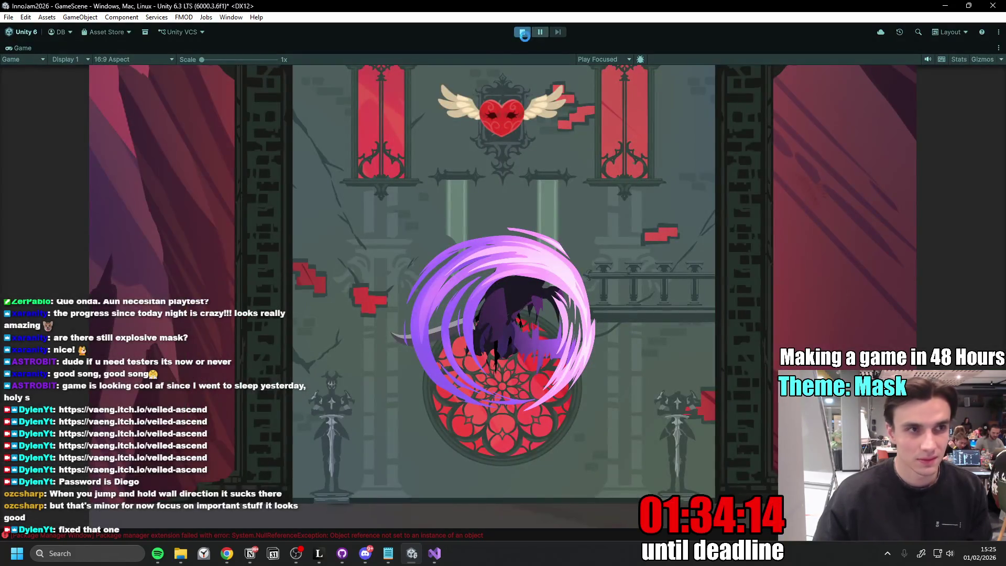
- Start the game and spin-attack up the tower, dropping onto the rose window and jumping on
{"action": "left_click", "coordinate": [523, 33]}
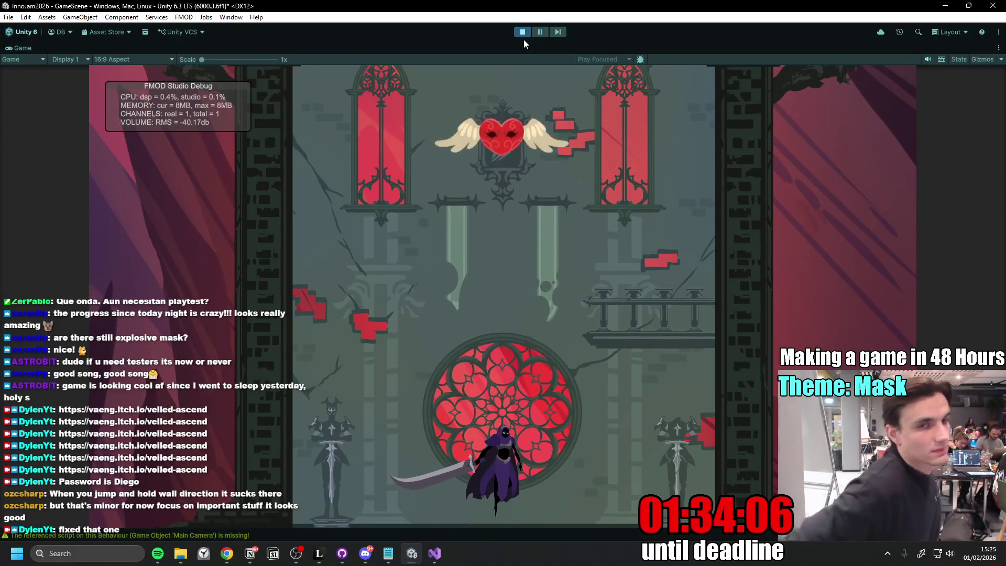
{"action": "left_click", "coordinate": [488, 278]}
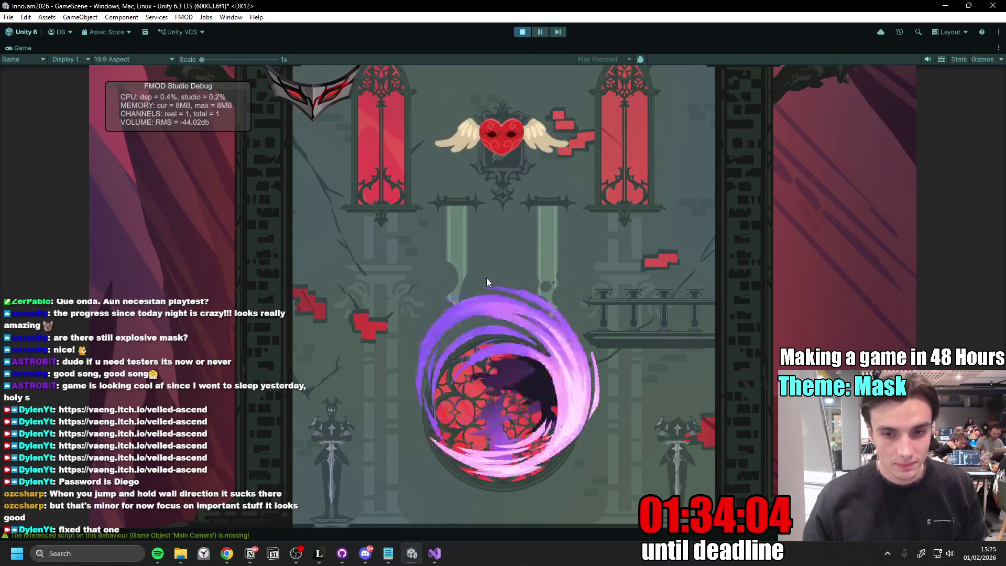
{"action": "left_click", "coordinate": [446, 294]}
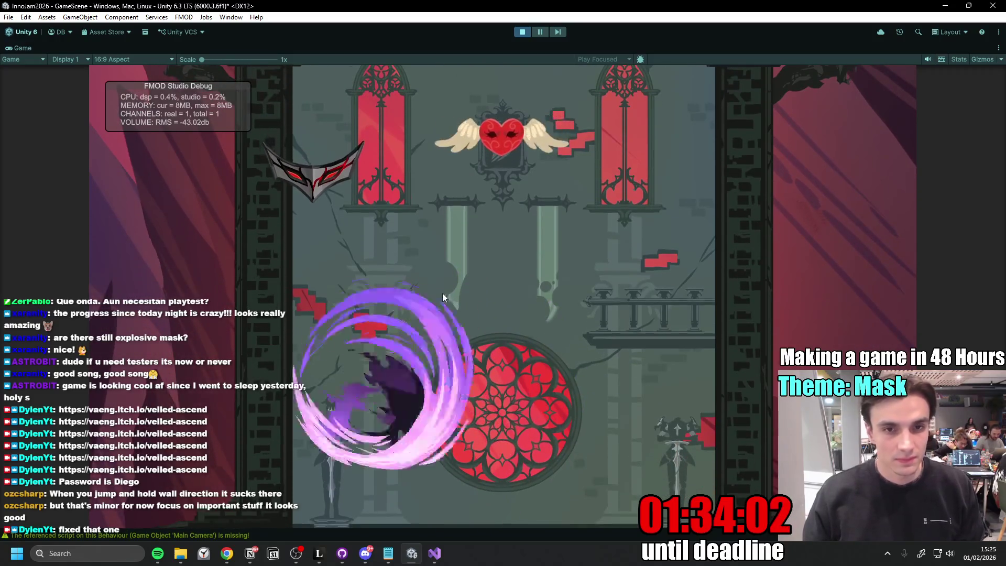
{"action": "left_click", "coordinate": [399, 303]}
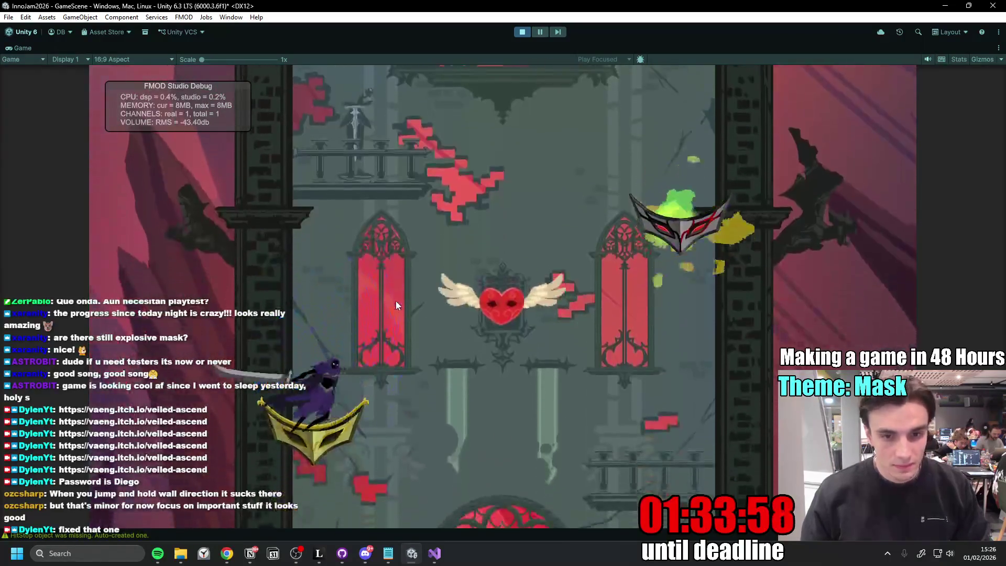
{"action": "left_click", "coordinate": [398, 305]}
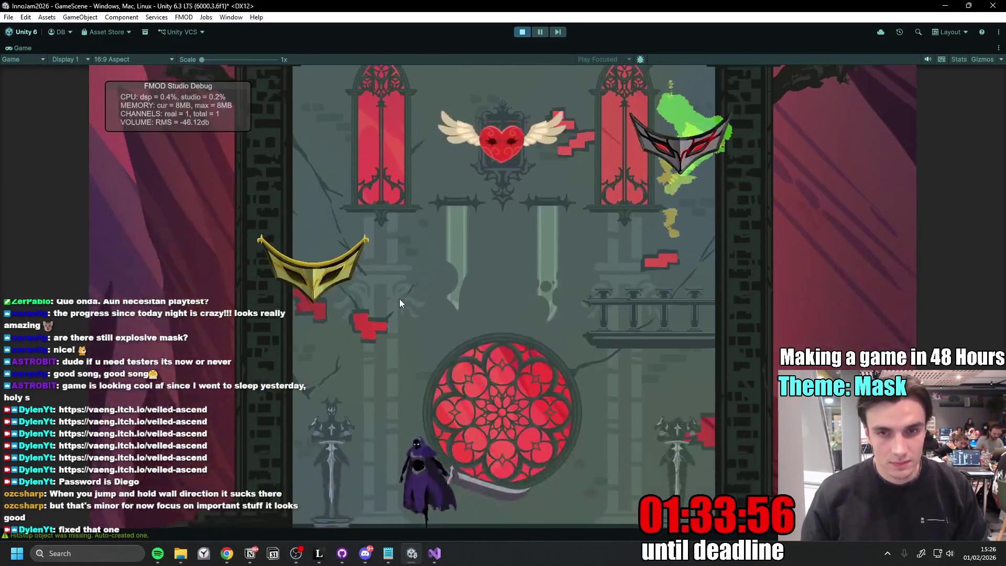
{"action": "left_click", "coordinate": [397, 300]}
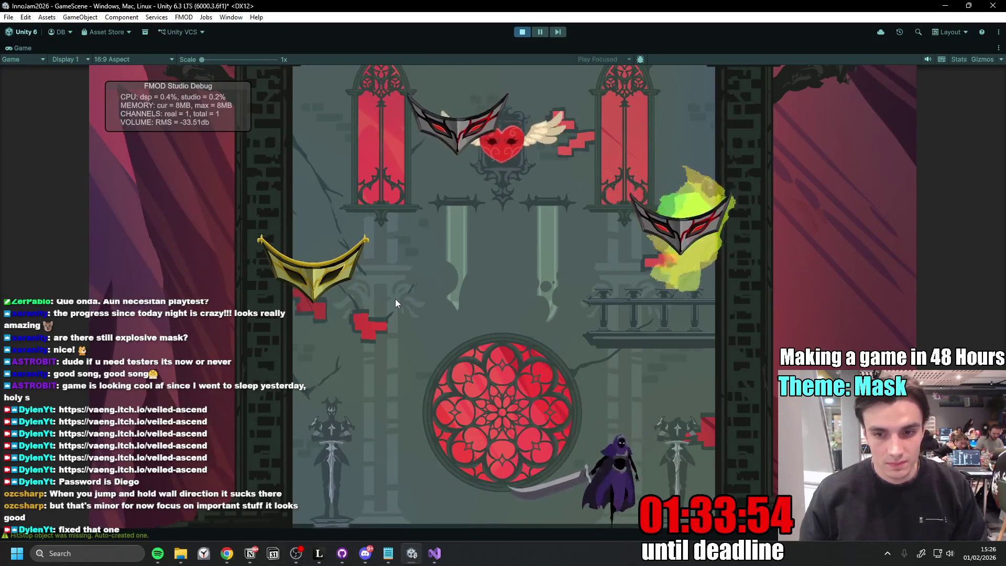
{"action": "left_click", "coordinate": [398, 299]}
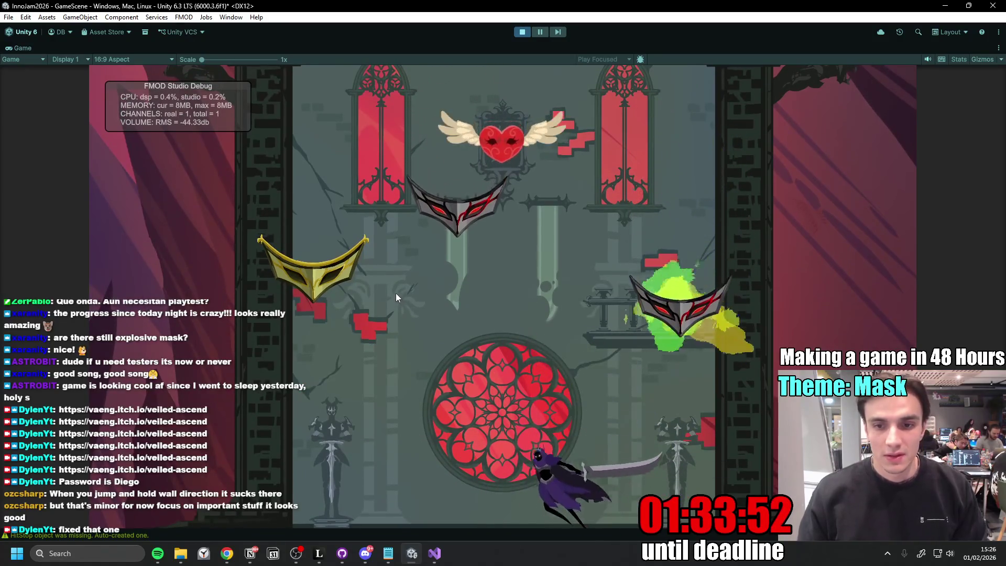
{"action": "left_click", "coordinate": [395, 293]}
{"action": "left_click", "coordinate": [385, 285]}
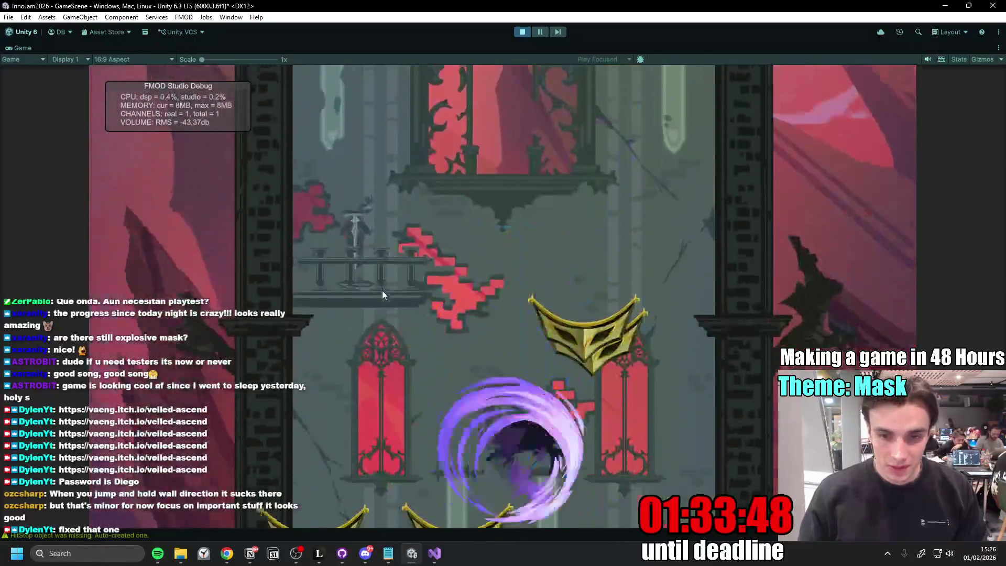
- Swing the scythe at the masks and keep slashing to climb higher through the tower
{"action": "left_click", "coordinate": [384, 290]}
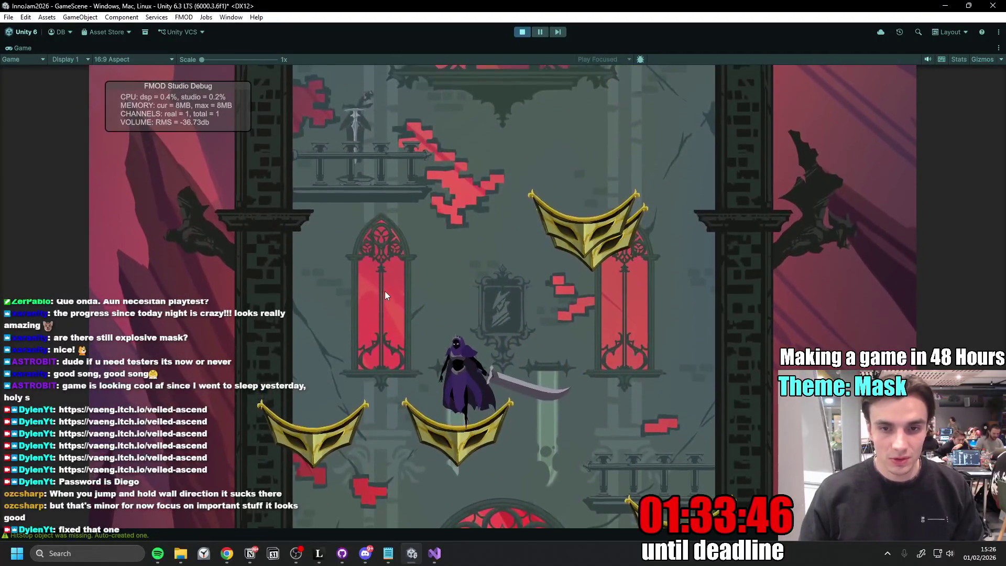
{"action": "left_click", "coordinate": [386, 290]}
{"action": "left_click", "coordinate": [388, 288]}
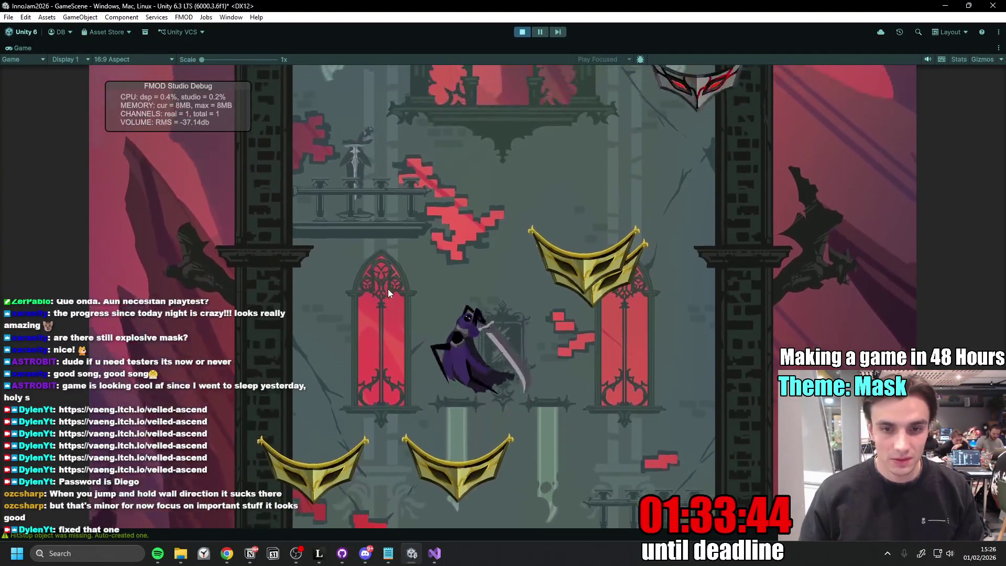
{"action": "left_click", "coordinate": [389, 288]}
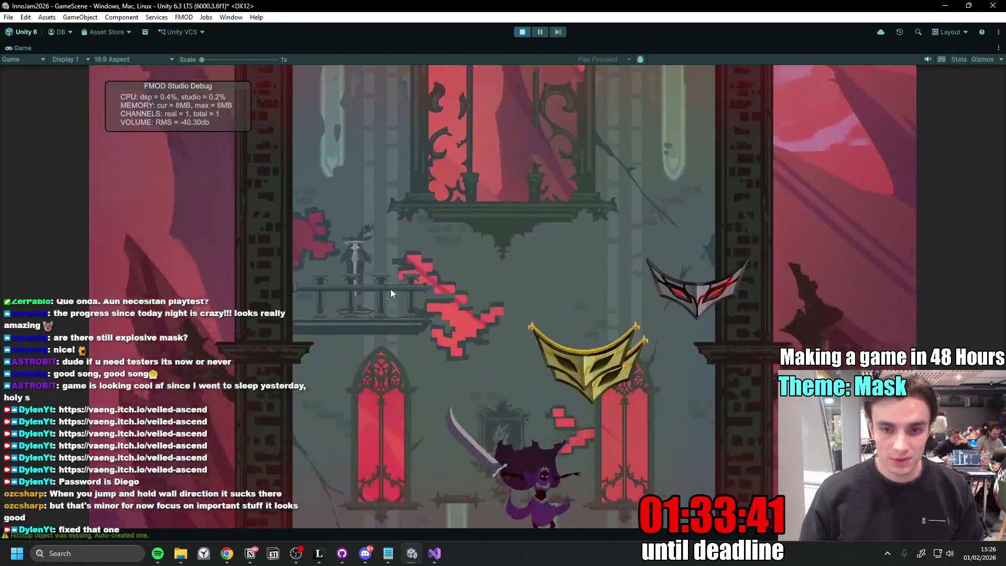
{"action": "key", "text": "d"}
{"action": "left_click", "coordinate": [392, 288]}
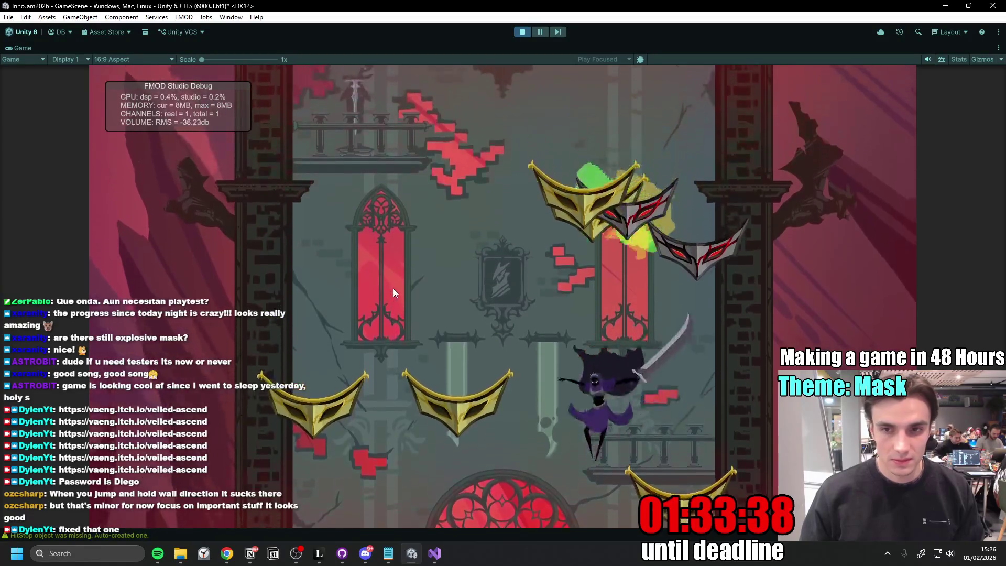
{"action": "left_click", "coordinate": [393, 289]}
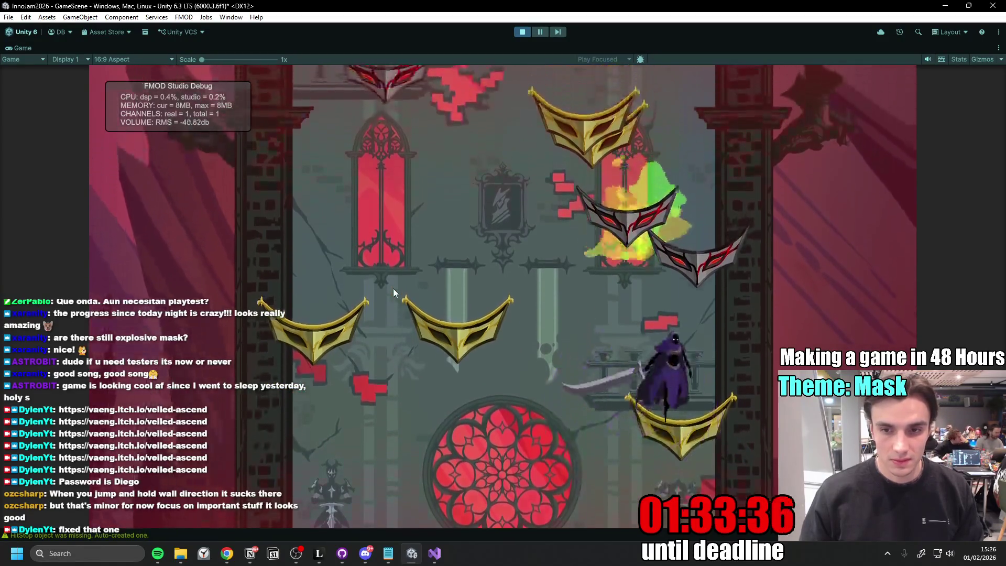
{"action": "left_click", "coordinate": [393, 289]}
{"action": "left_click", "coordinate": [393, 289]}
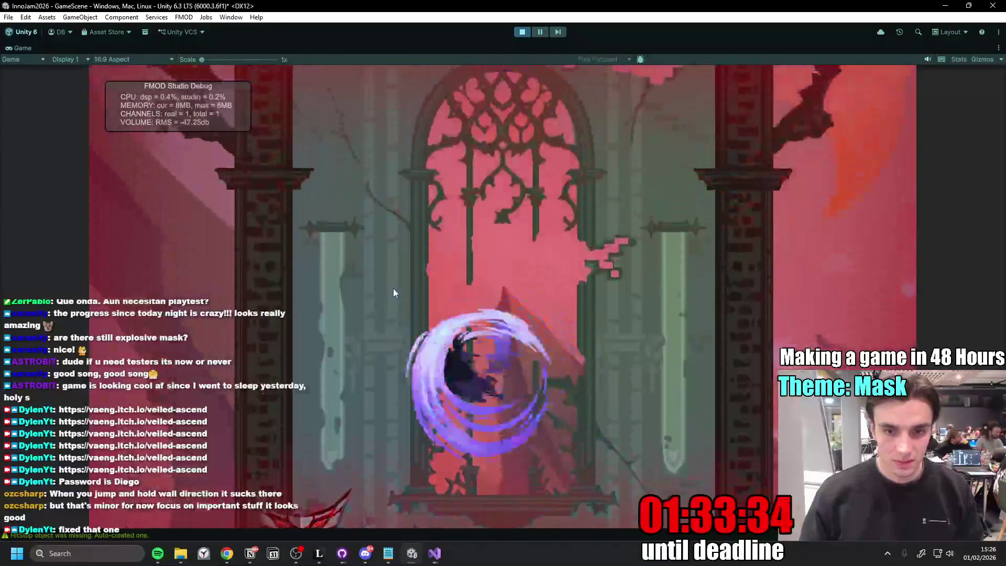
{"action": "left_click", "coordinate": [392, 289]}
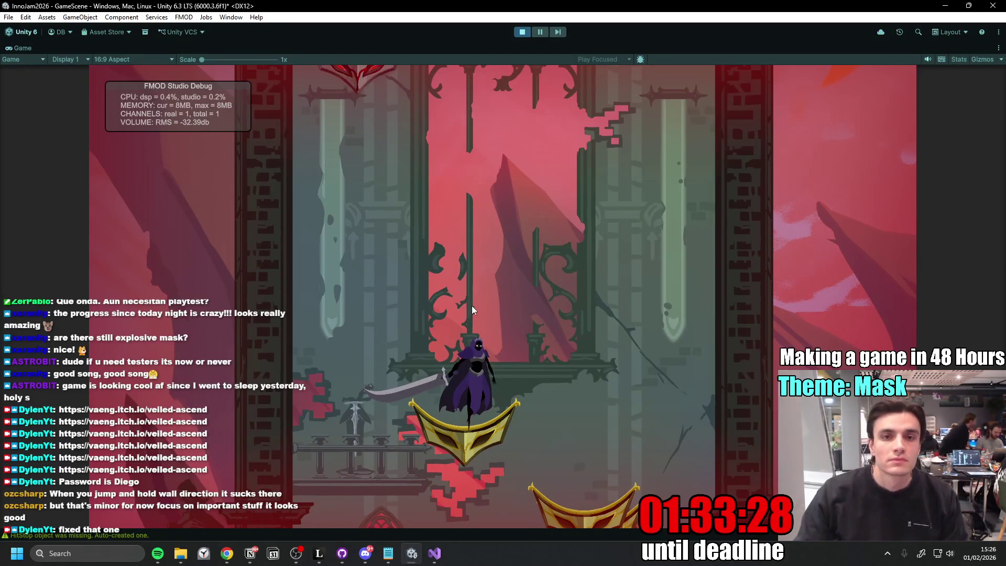
- Spin-attack on the mask platform, dash-leap upward and swing the sword at the masks above
{"action": "left_click", "coordinate": [535, 331]}
{"action": "left_click", "coordinate": [533, 333]}
{"action": "key", "text": "space"}
{"action": "left_click", "coordinate": [519, 336]}
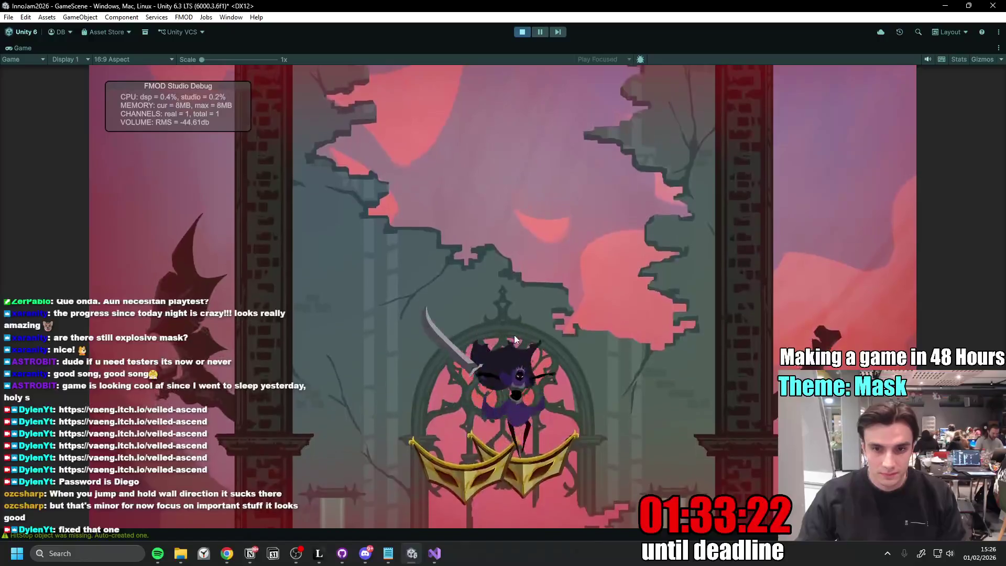
{"action": "key", "text": "d"}
{"action": "key", "text": "a"}
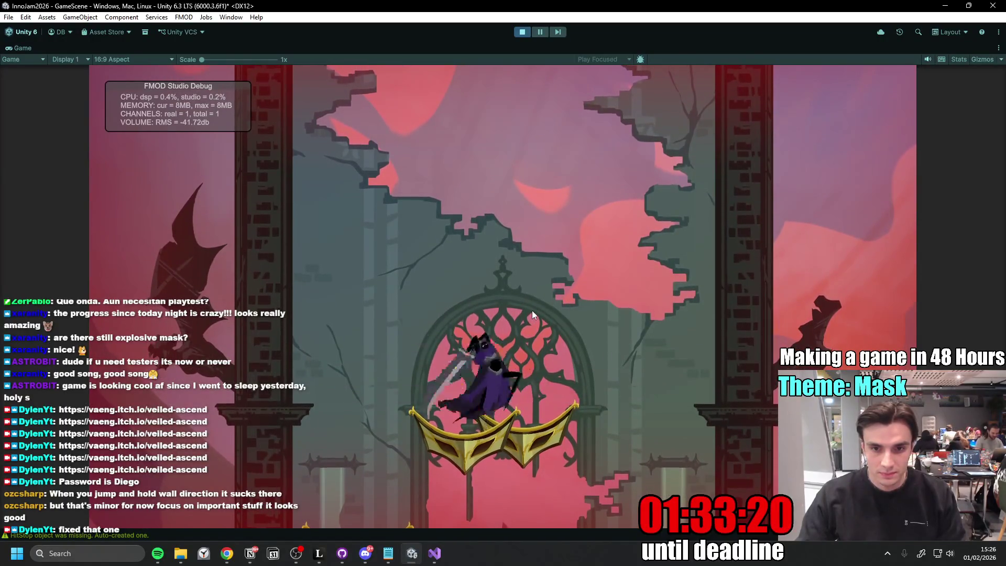
{"action": "left_click", "coordinate": [532, 311]}
{"action": "left_click", "coordinate": [533, 311]}
- Dash and jump upward from the platform, drift left and dash up-right off the arch
{"action": "key", "text": "space"}
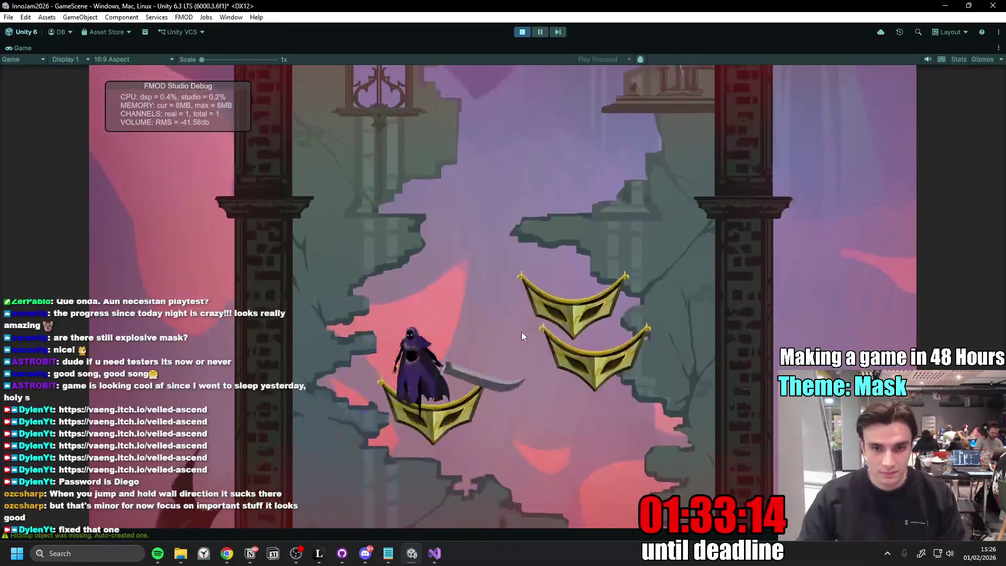
{"action": "key", "text": "space"}
{"action": "left_click", "coordinate": [521, 331]}
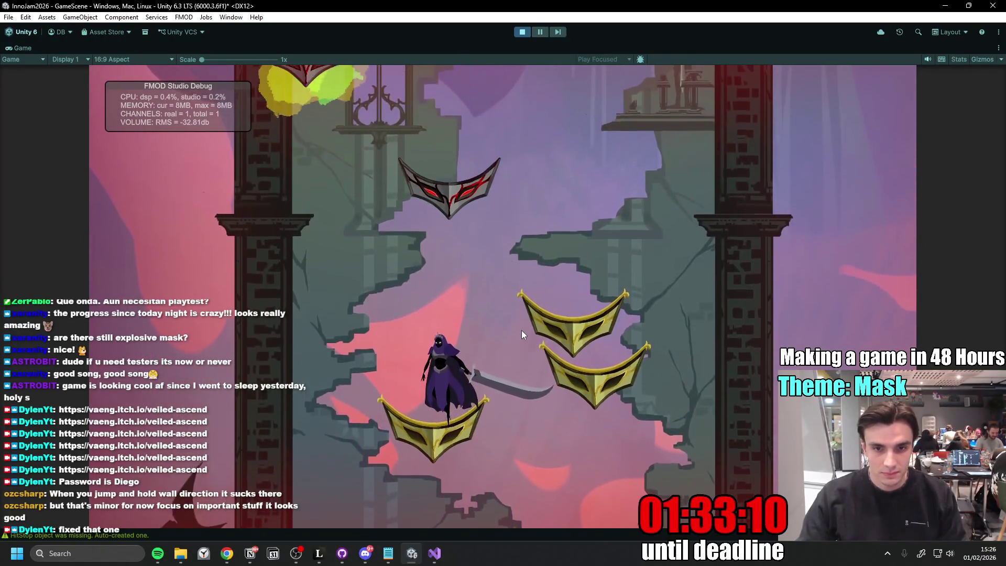
{"action": "key", "text": "space"}
{"action": "key", "text": "a"}
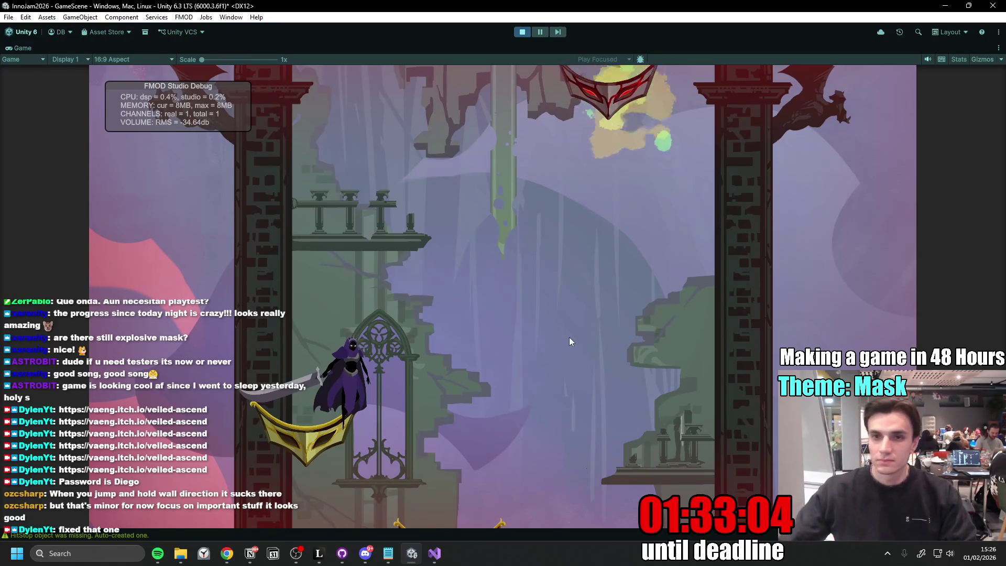
{"action": "key", "text": "space"}
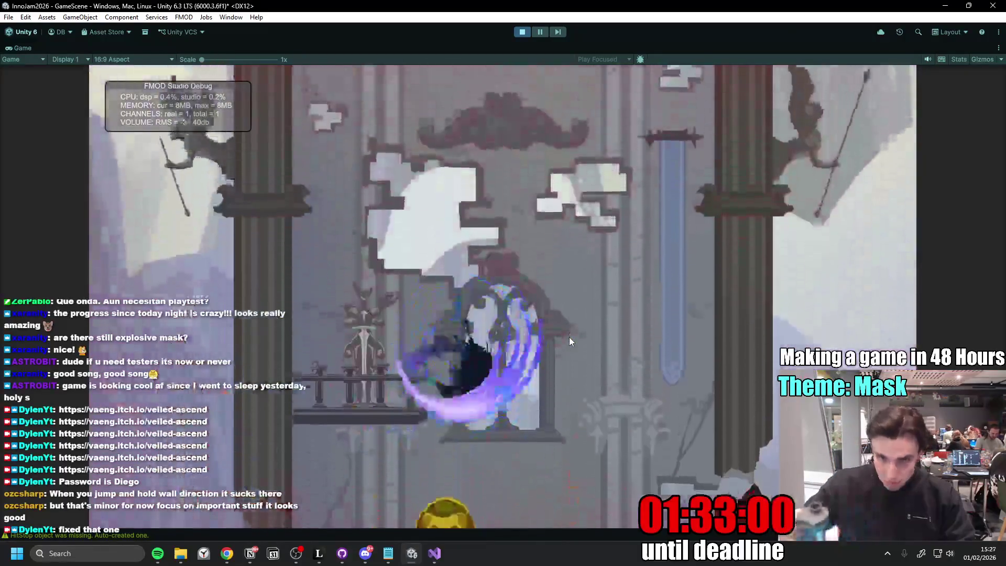
- Dash up past the golden masks to the heart shrine and through an enemy, then stop the playtest after Game Over
{"action": "key", "text": "space"}
{"action": "key", "text": "space"}
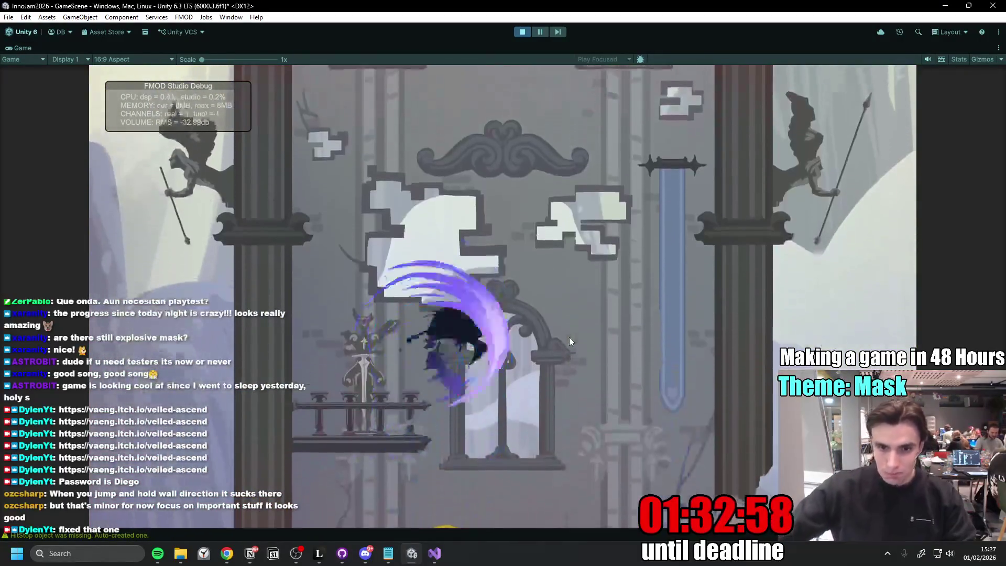
{"action": "key", "text": "space"}
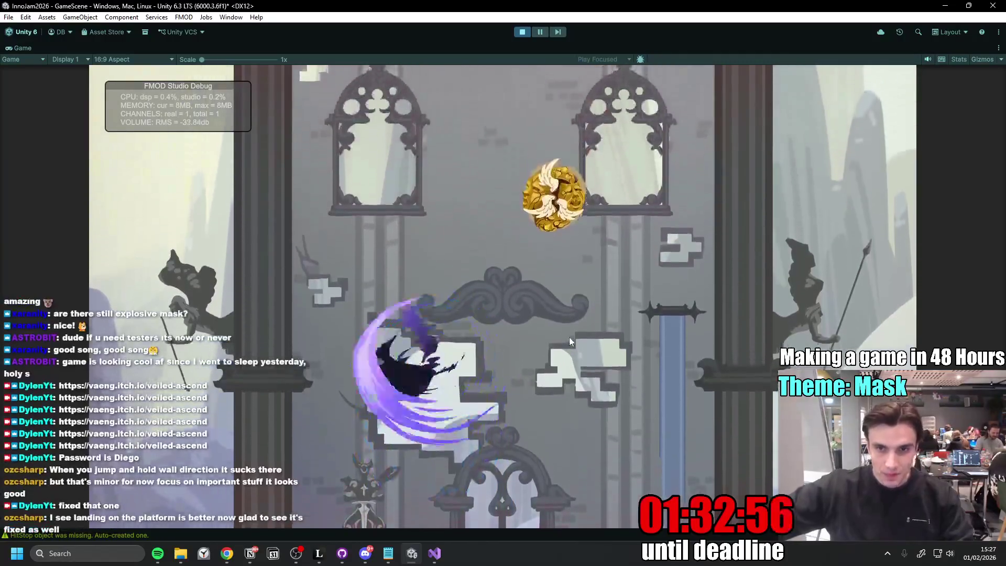
{"action": "key", "text": "space"}
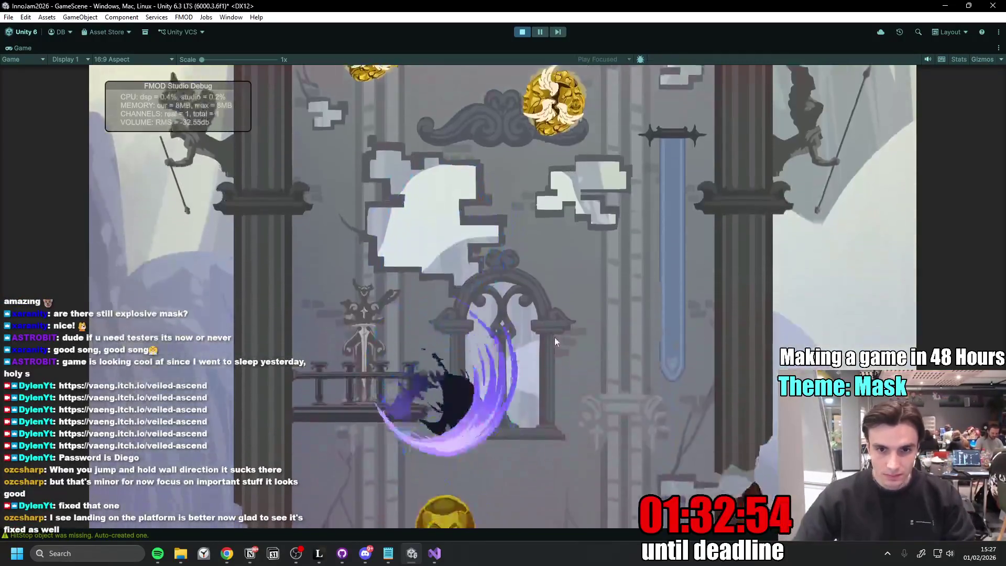
{"action": "key", "text": "space"}
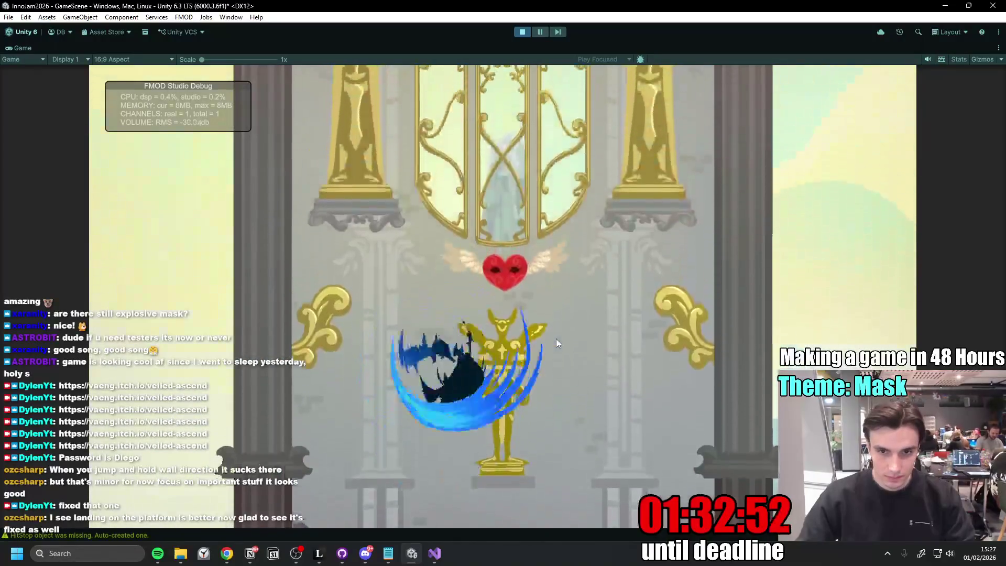
{"action": "key", "text": "space"}
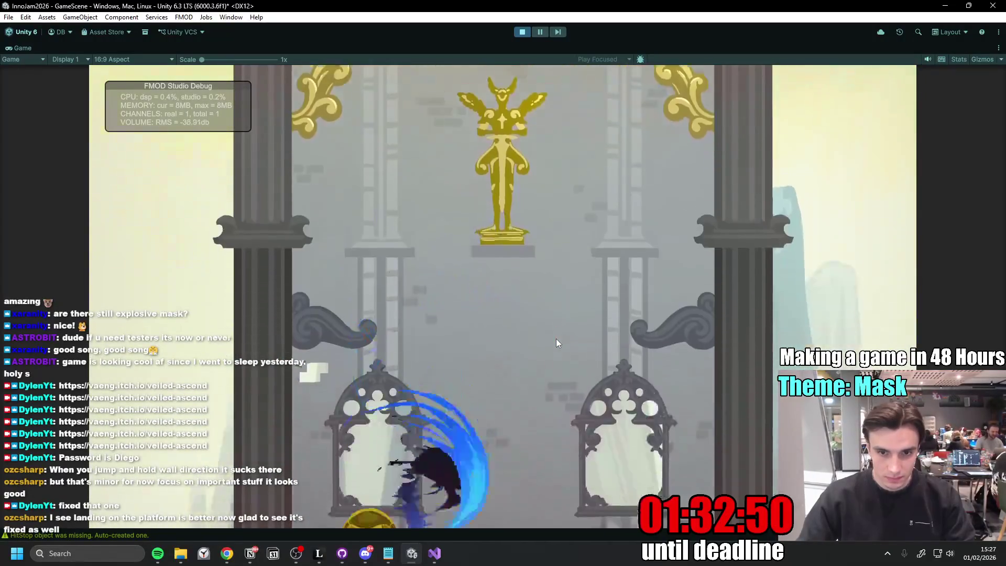
{"action": "key", "text": "space"}
{"action": "key", "text": "space"}
{"action": "key", "text": "space"}
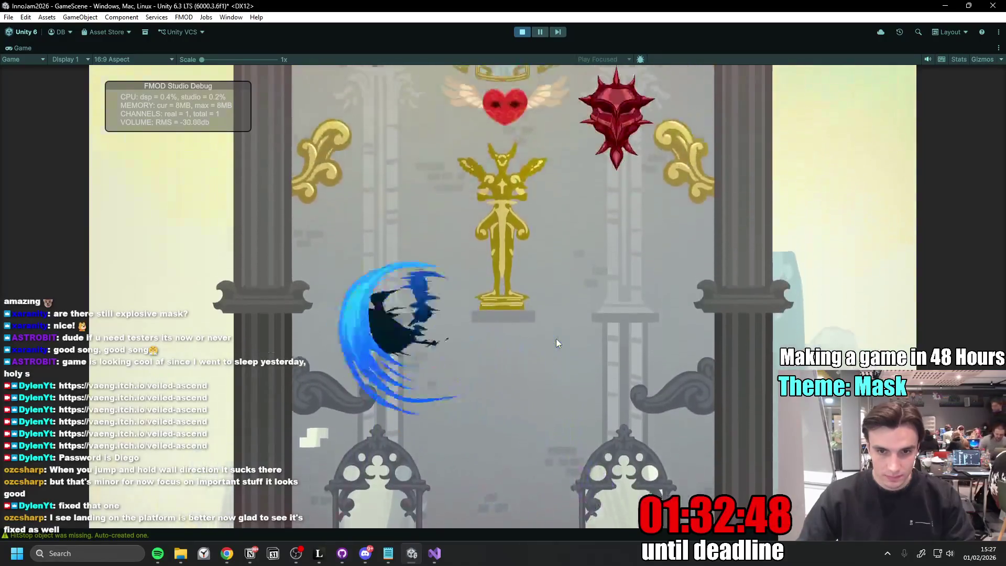
{"action": "key", "text": "space"}
{"action": "key", "text": "space"}
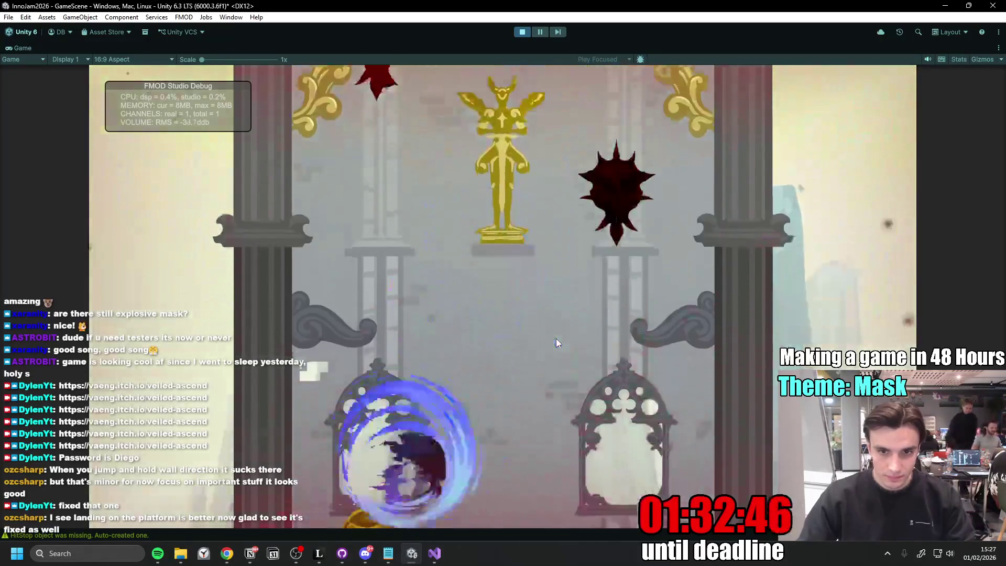
{"action": "key", "text": "space"}
{"action": "key", "text": "space"}
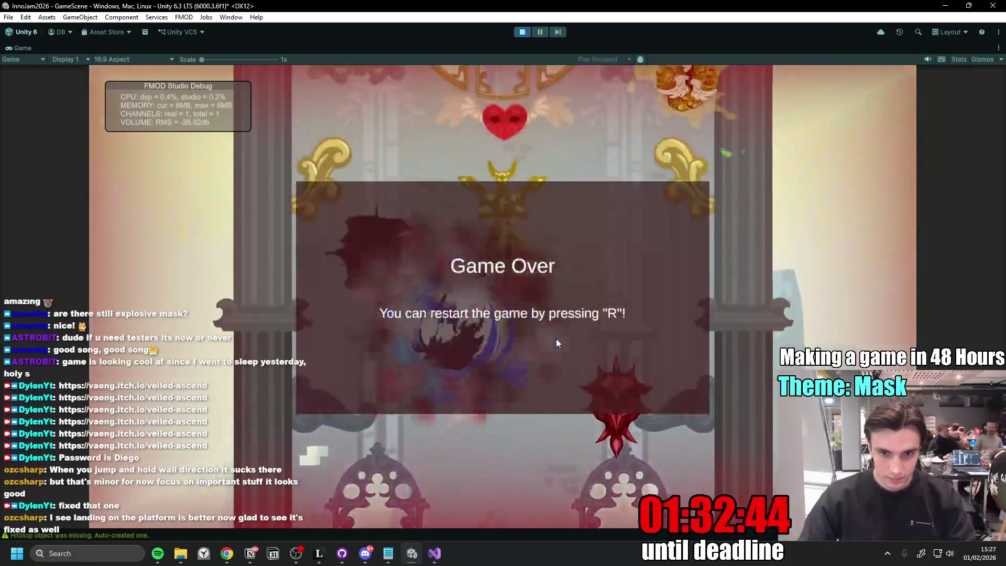
{"action": "key", "text": "space"}
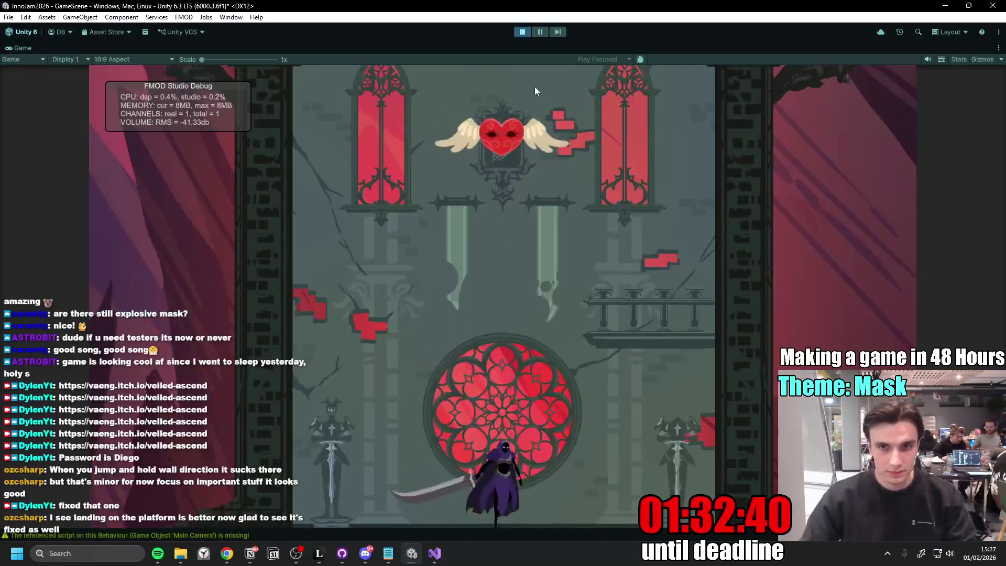
{"action": "left_click", "coordinate": [523, 31]}
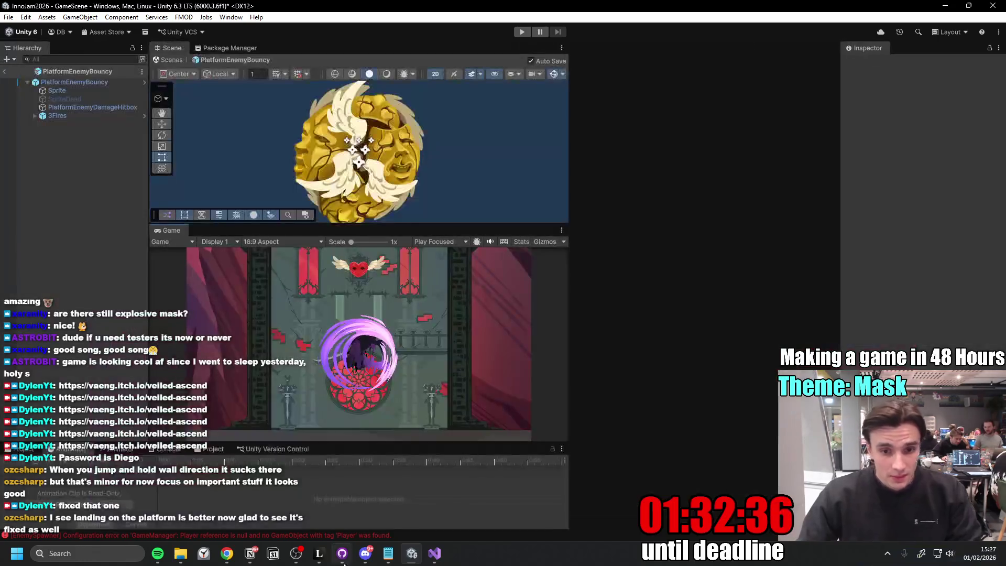
- In Notion, mark Platform Type 2 and its springy corpse sub-task as done
{"action": "left_click", "coordinate": [250, 553]}
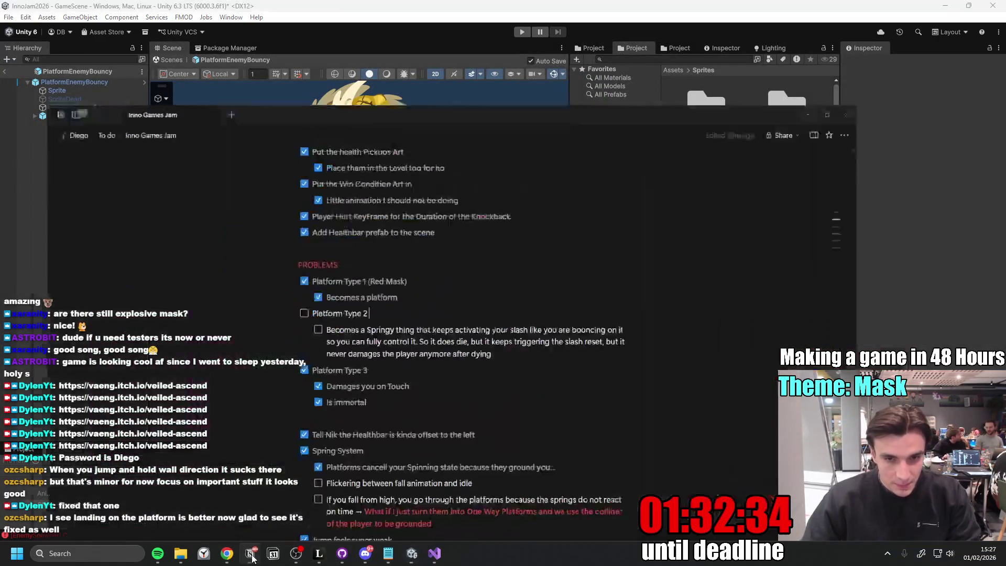
{"action": "left_click", "coordinate": [337, 279]}
{"action": "left_click", "coordinate": [319, 259]}
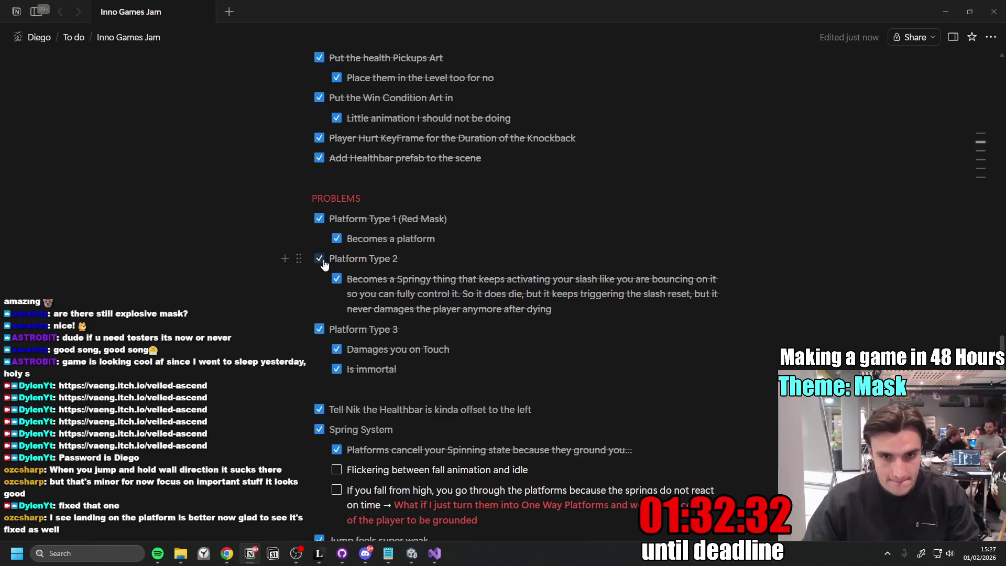
{"action": "scroll", "coordinate": [536, 476], "scroll_direction": "down", "scroll_amount": 2}
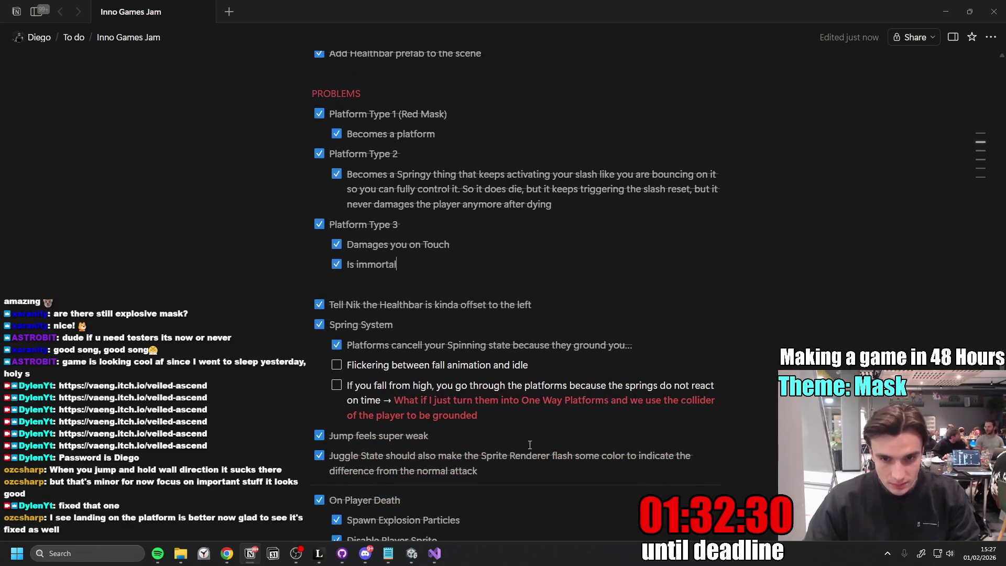
{"action": "scroll", "coordinate": [539, 422], "scroll_direction": "up", "scroll_amount": 2}
{"action": "scroll", "coordinate": [538, 422], "scroll_direction": "up", "scroll_amount": 3}
{"action": "scroll", "coordinate": [536, 425], "scroll_direction": "down", "scroll_amount": 8}
{"action": "scroll", "coordinate": [533, 429], "scroll_direction": "down", "scroll_amount": 4}
{"action": "scroll", "coordinate": [533, 429], "scroll_direction": "up", "scroll_amount": 6}
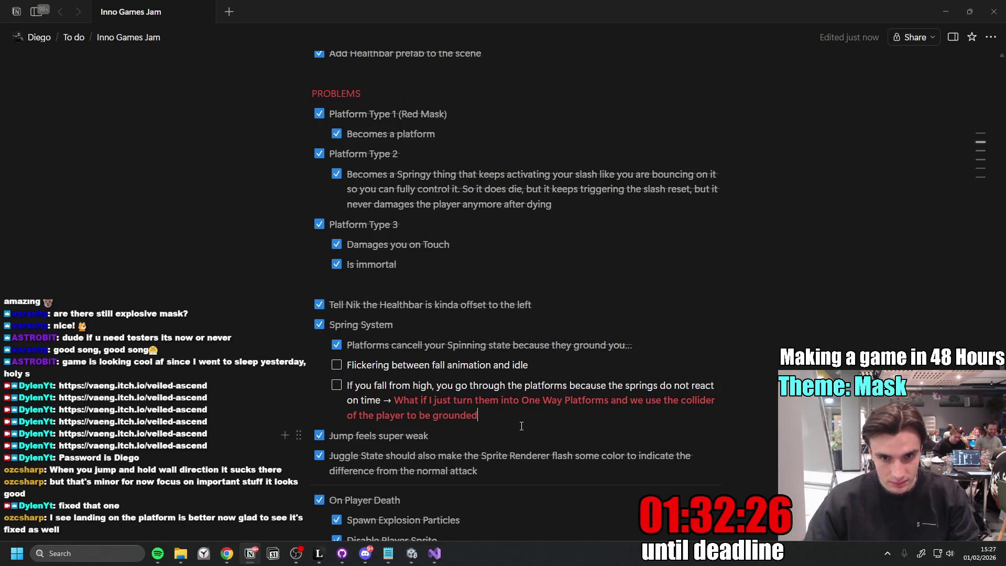
- Add a to-do that damage or death ends the Spinning sequence, then switch to GitHub Desktop
{"action": "left_click", "coordinate": [521, 425]}
{"action": "key", "text": "Return"}
{"action": "type", "text": "Taking Damage should instantly"}
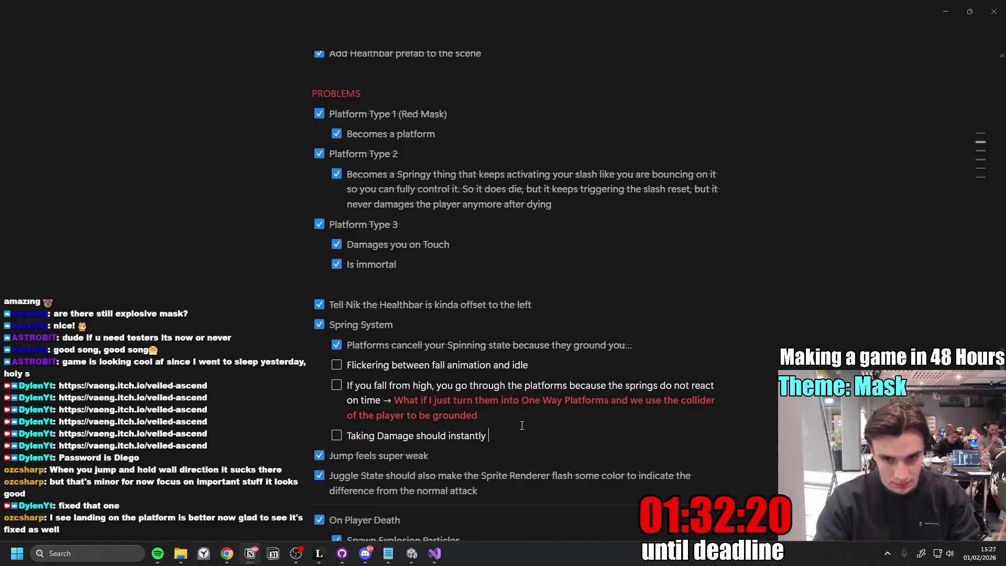
{"action": "type", "text": "ake"}
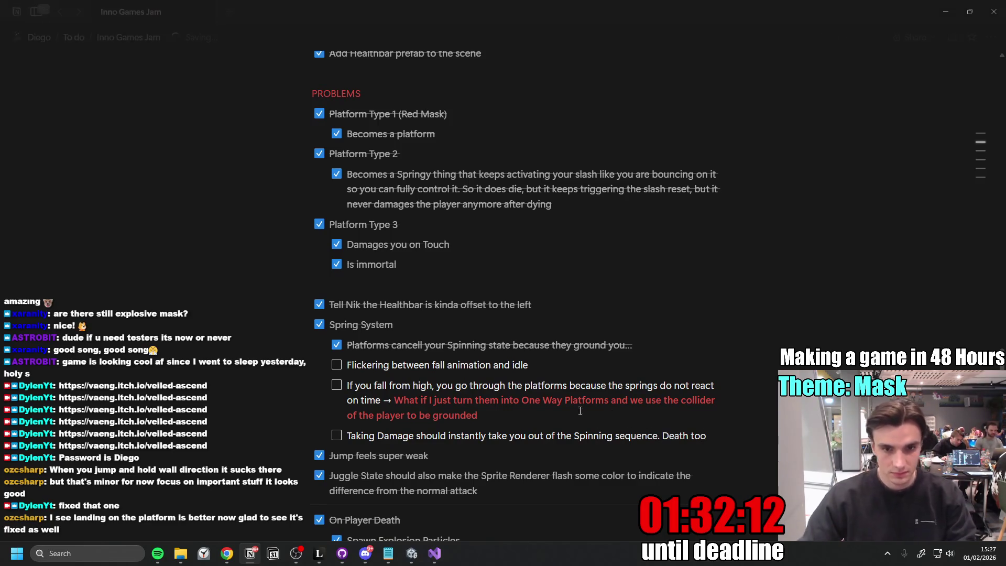
{"action": "scroll", "coordinate": [575, 359], "scroll_direction": "down", "scroll_amount": 2}
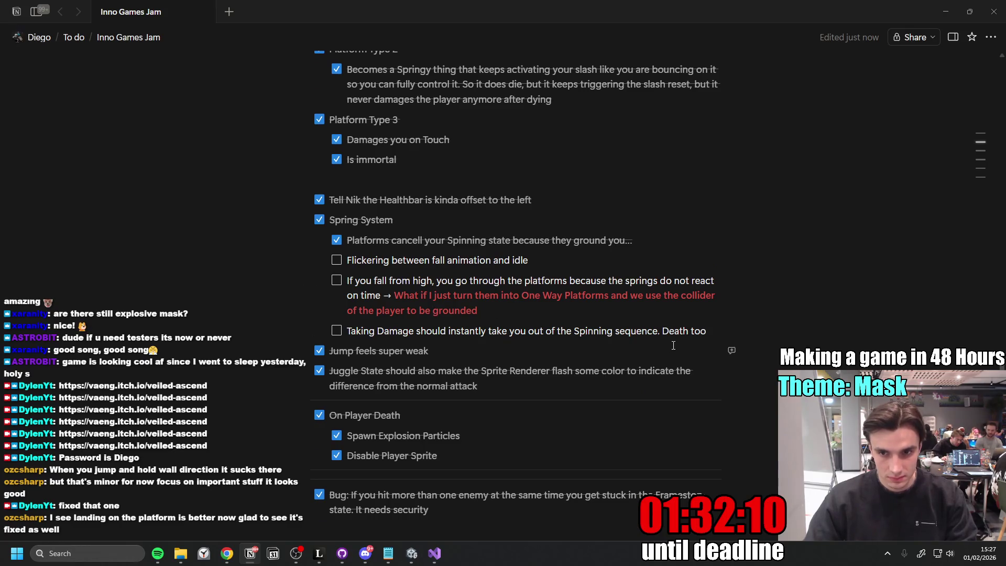
{"action": "left_click", "coordinate": [341, 553]}
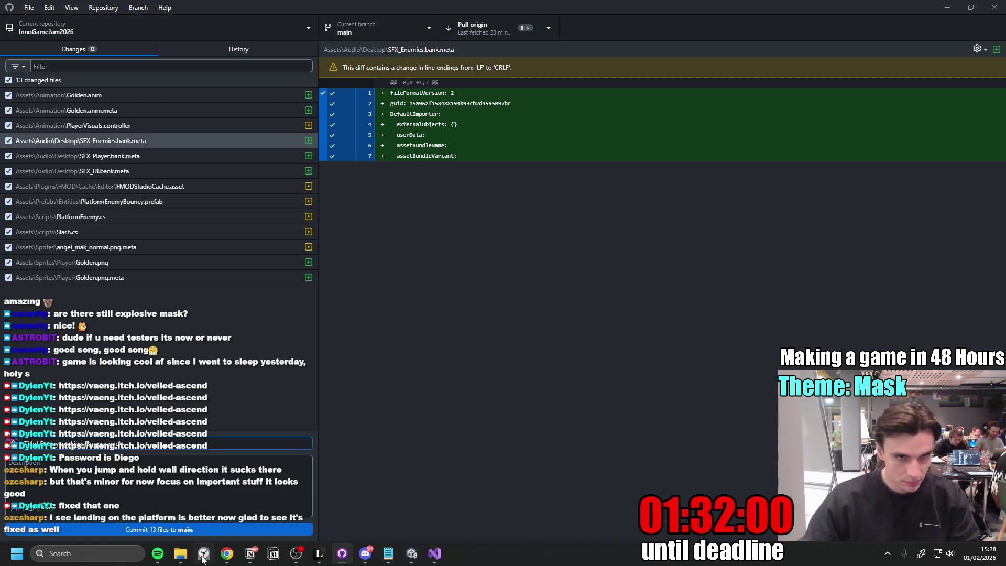
- Commit the 13 changed files to main, pull from origin, and open the conflicted PlatformEnemy.cs in VS Code
{"action": "left_click_drag", "start_coordinate": [136, 142], "coordinate": [187, 190]}
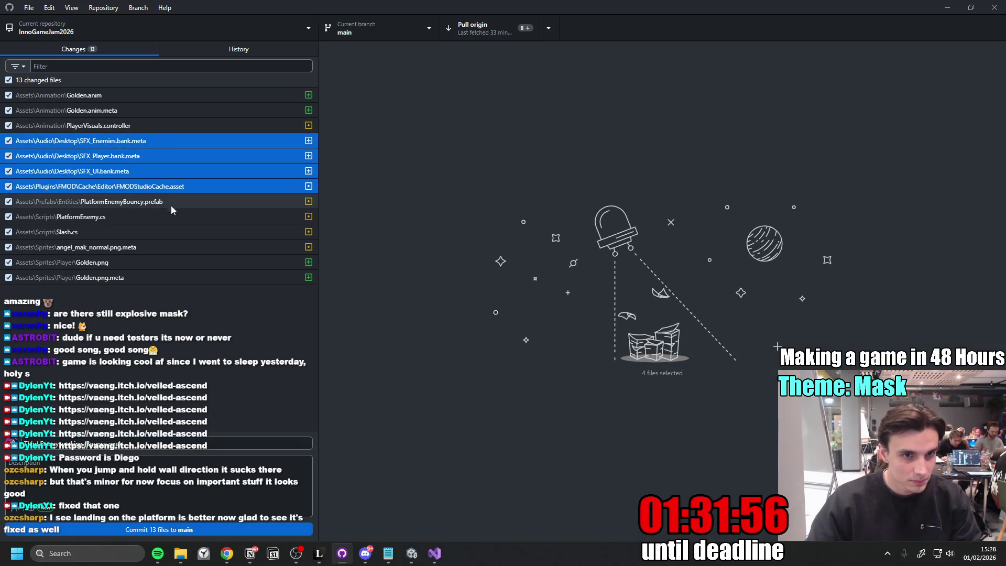
{"action": "key", "text": "ctrl+Return"}
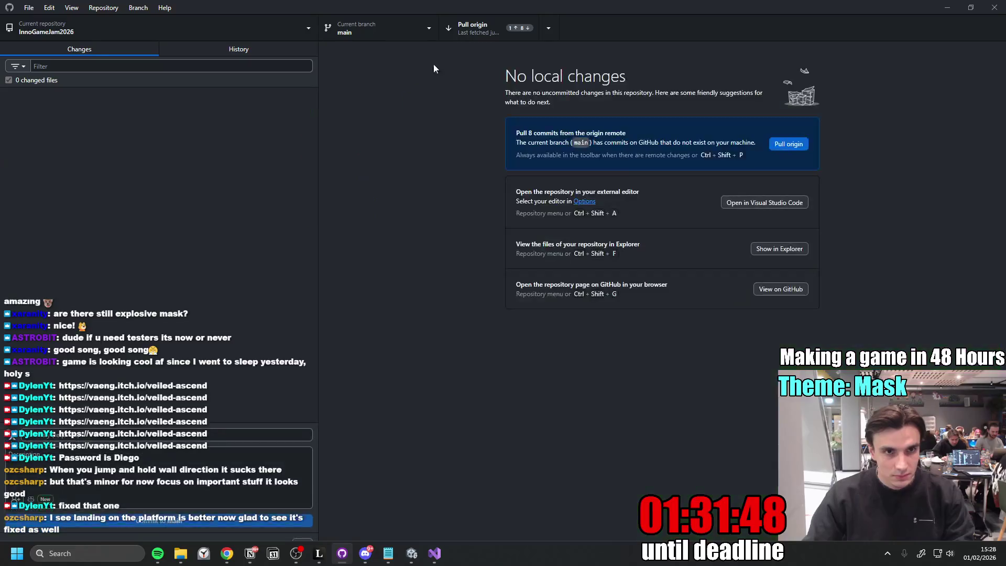
{"action": "left_click", "coordinate": [471, 30]}
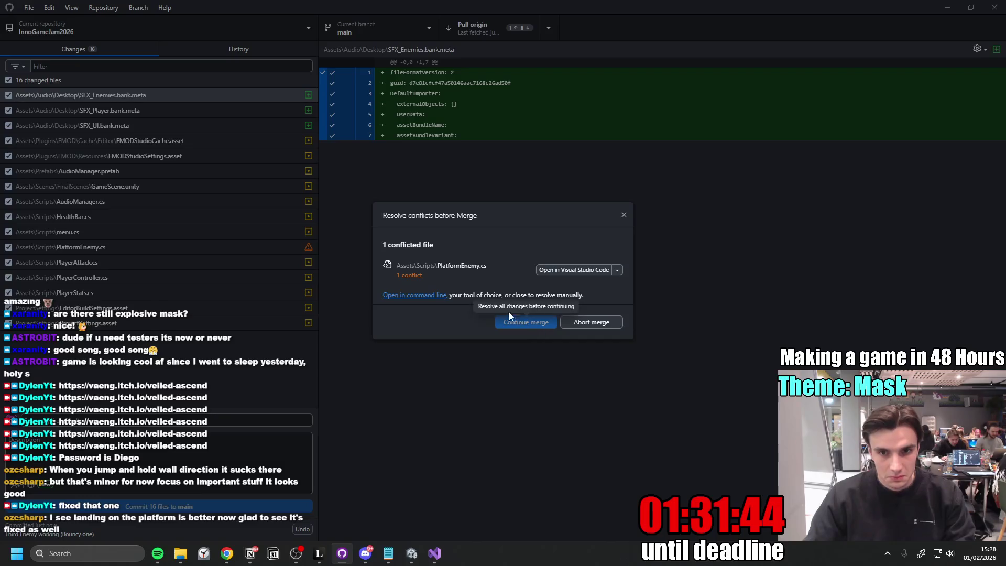
{"action": "left_click", "coordinate": [579, 272]}
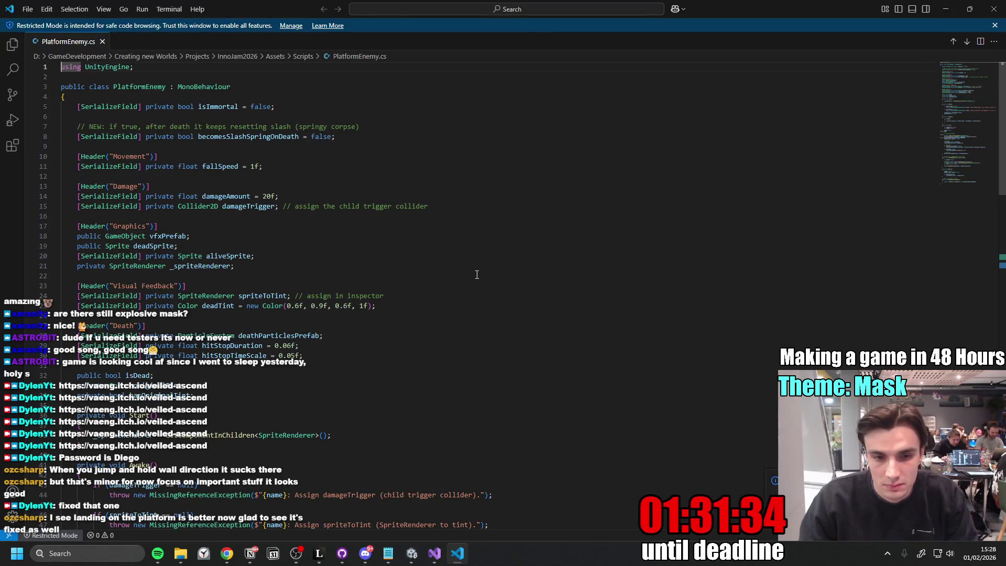
{"action": "scroll", "coordinate": [475, 274], "scroll_direction": "down", "scroll_amount": 4}
{"action": "scroll", "coordinate": [483, 270], "scroll_direction": "down", "scroll_amount": 4}
{"action": "scroll", "coordinate": [483, 259], "scroll_direction": "down", "scroll_amount": 4}
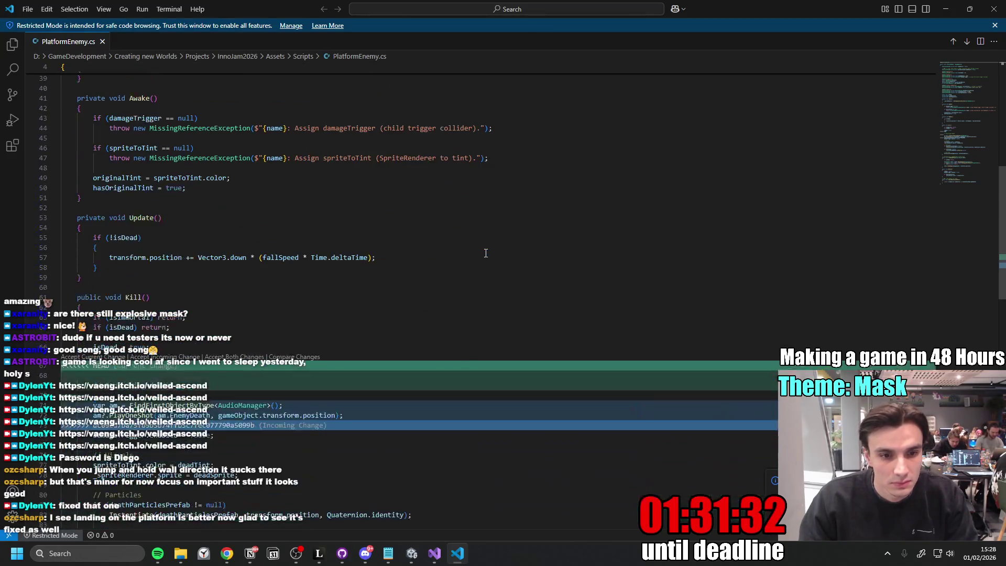
{"action": "scroll", "coordinate": [479, 277], "scroll_direction": "down", "scroll_amount": 1}
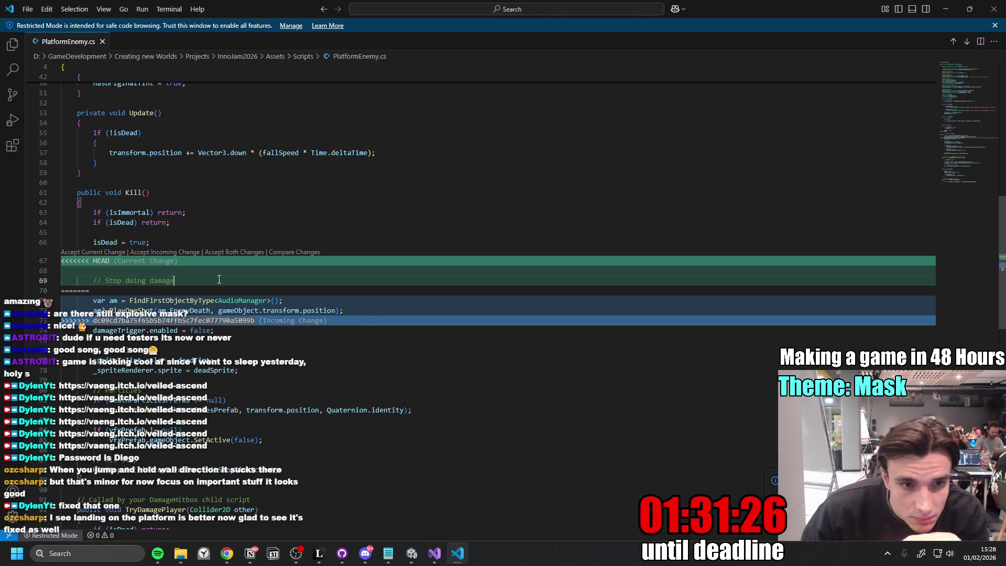
- Keep the current change in the Kill() conflict of PlatformEnemy.cs and close VS Code
{"action": "left_click", "coordinate": [183, 272]}
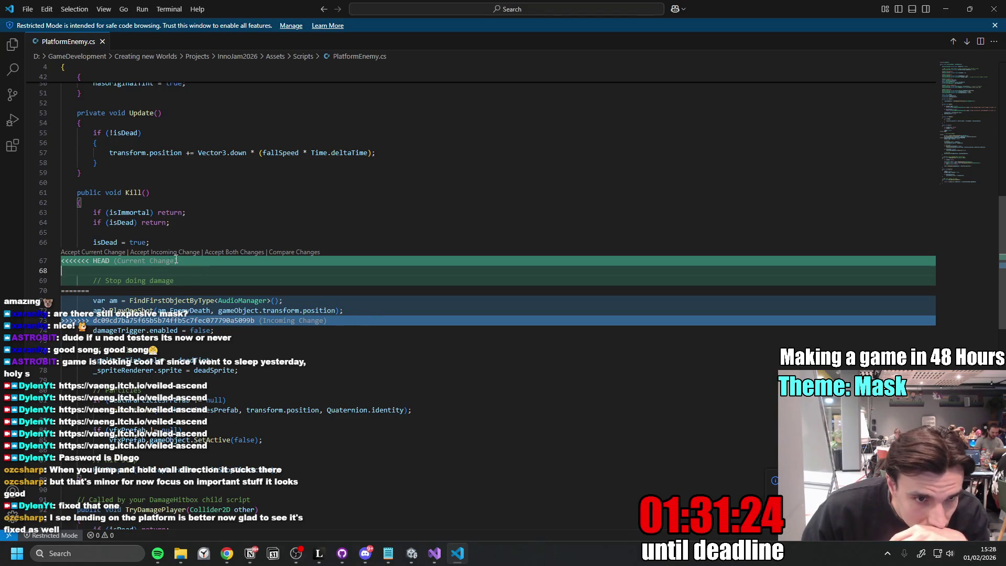
{"action": "left_click", "coordinate": [83, 253]}
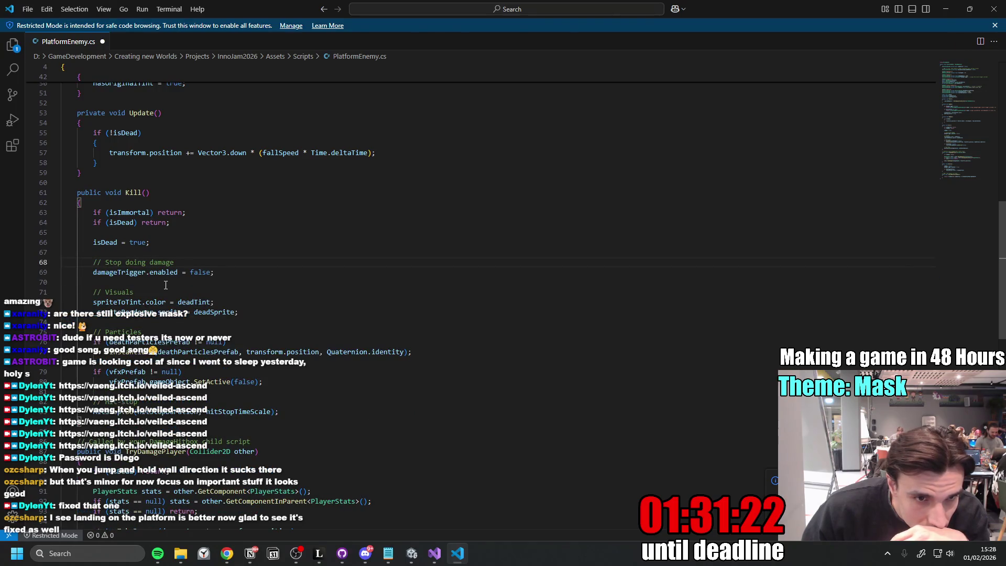
{"action": "scroll", "coordinate": [354, 348], "scroll_direction": "down", "scroll_amount": 5}
{"action": "scroll", "coordinate": [354, 349], "scroll_direction": "down", "scroll_amount": 6}
{"action": "scroll", "coordinate": [388, 343], "scroll_direction": "down", "scroll_amount": 6}
{"action": "scroll", "coordinate": [378, 333], "scroll_direction": "up", "scroll_amount": 3}
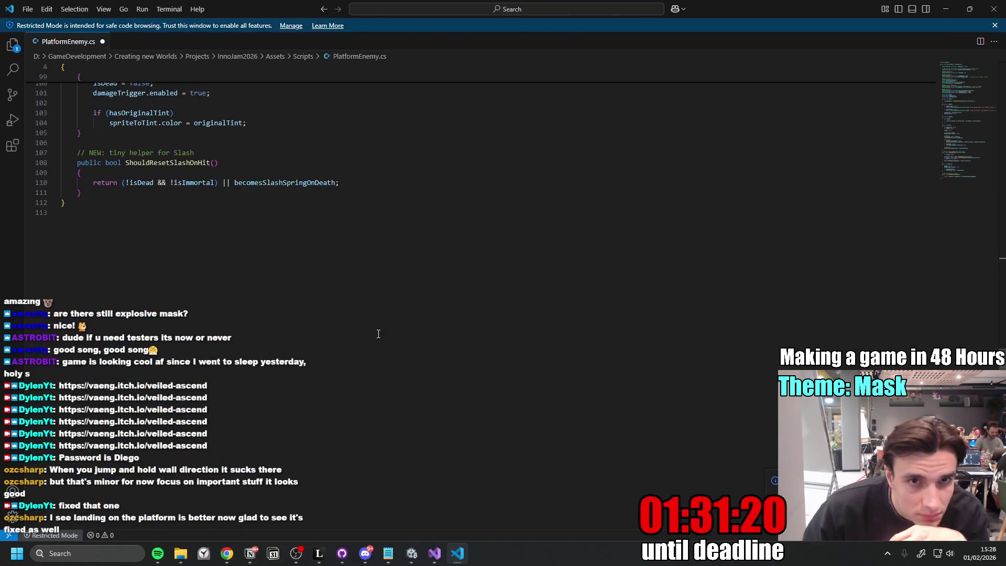
{"action": "left_click", "coordinate": [991, 8]}
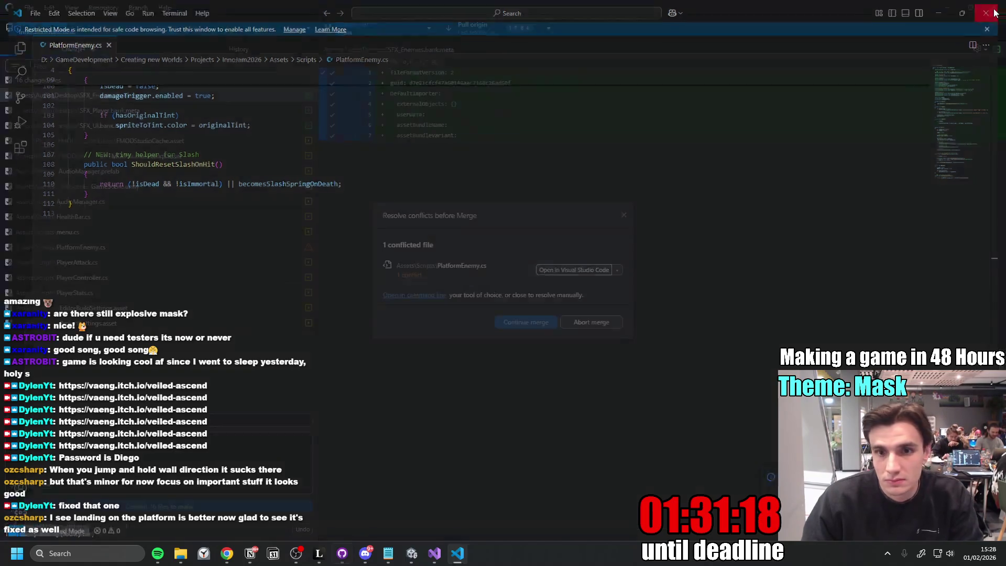
- Continue the merge of origin/main, push the local commits, and fetch origin again
{"action": "left_click", "coordinate": [537, 336]}
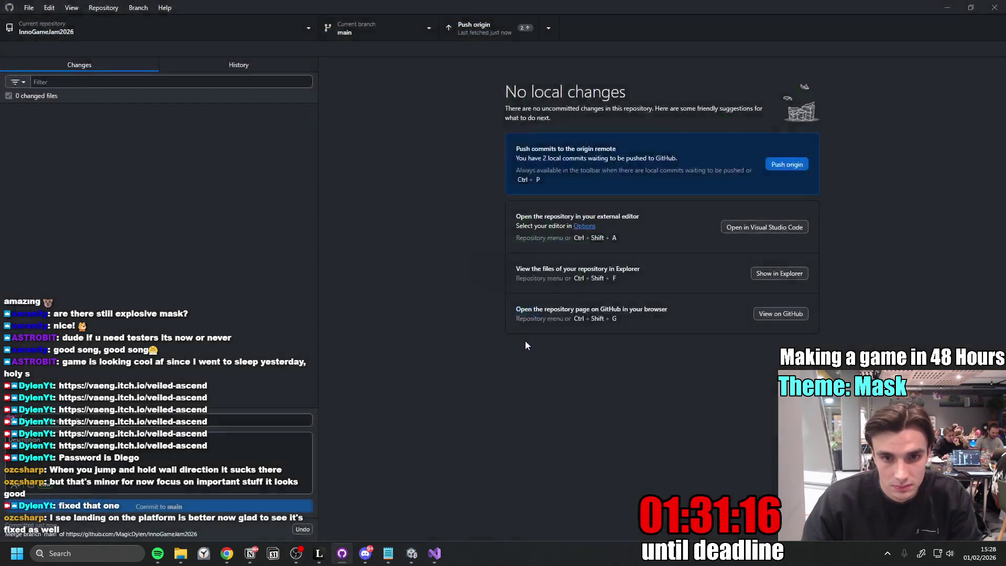
{"action": "left_click", "coordinate": [480, 34]}
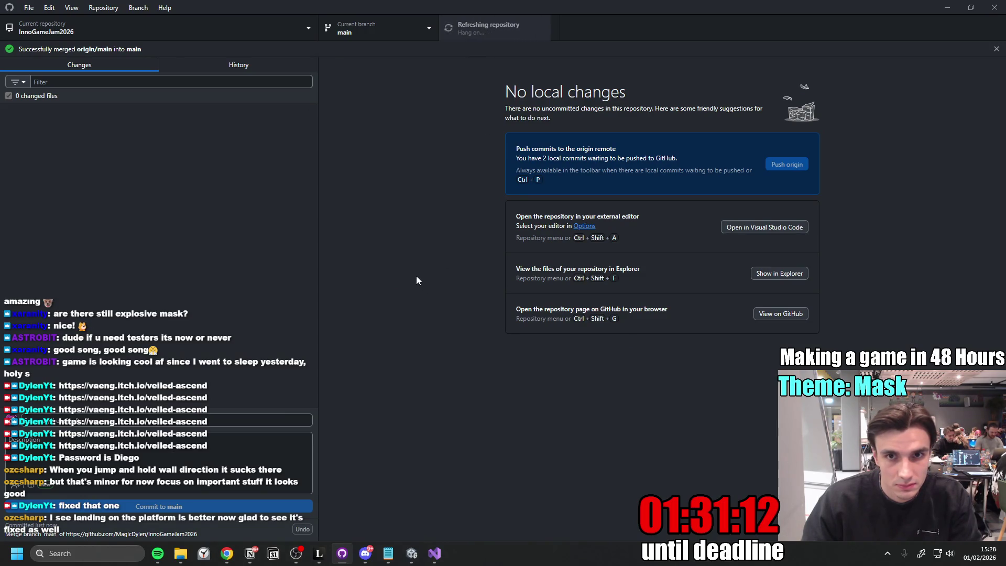
{"action": "left_click", "coordinate": [481, 32]}
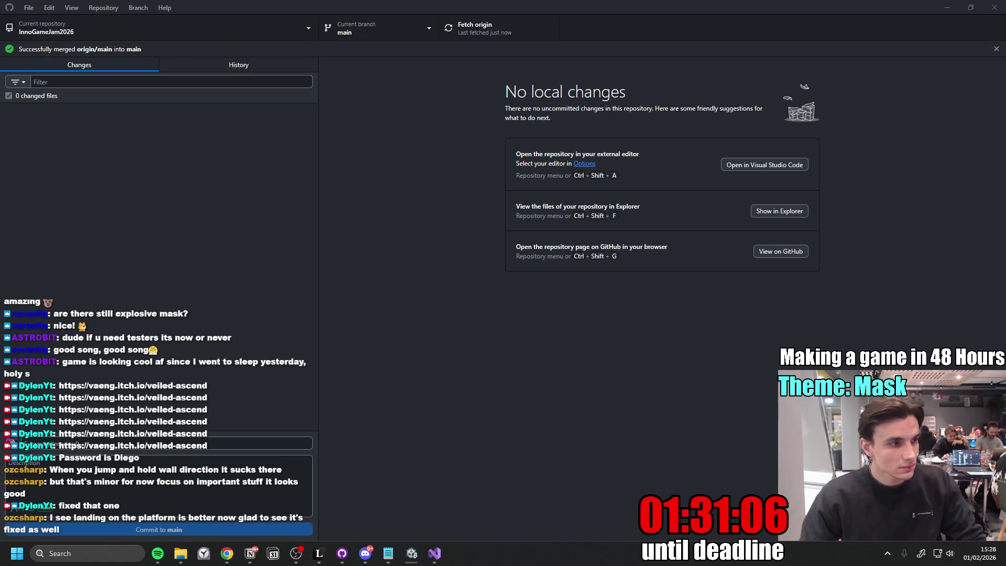
- Add new to-do rows below the damage item for the ending animation and spawn-rate balancing
{"action": "key", "text": "alt+Tab"}
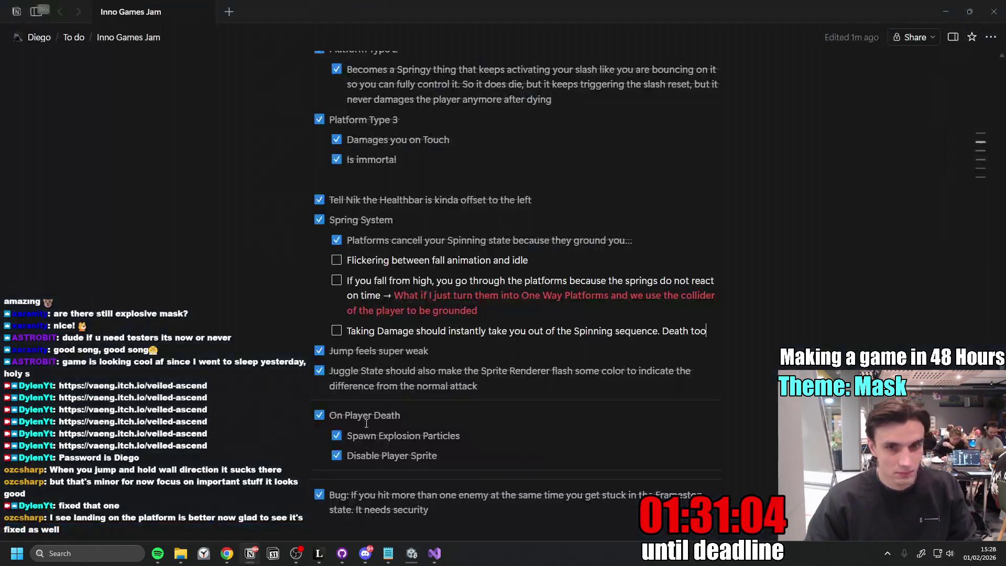
{"action": "left_click", "coordinate": [715, 331]}
{"action": "key", "text": "Return"}
{"action": "type", "text": "Implement Endi"}
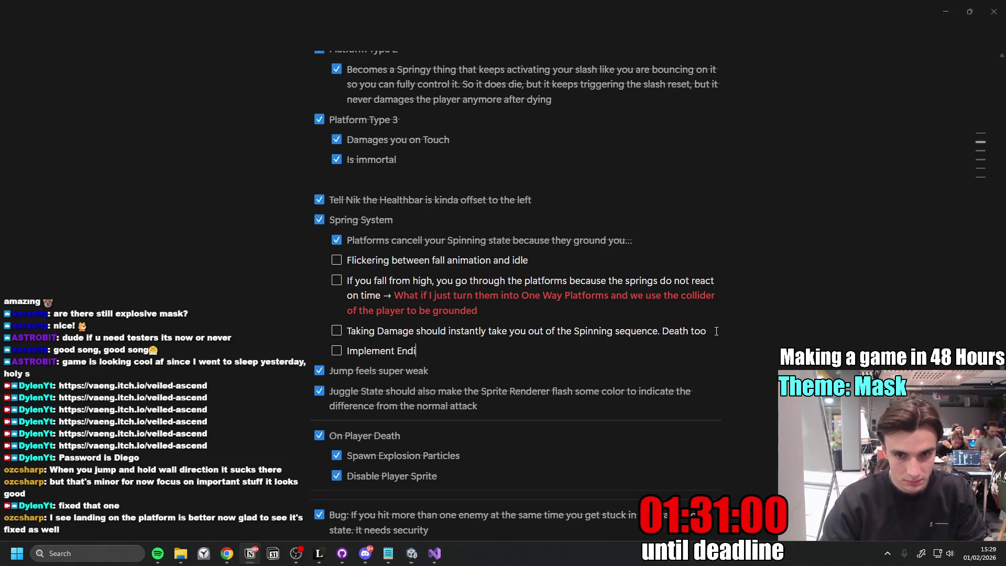
{"action": "type", "text": "mation"}
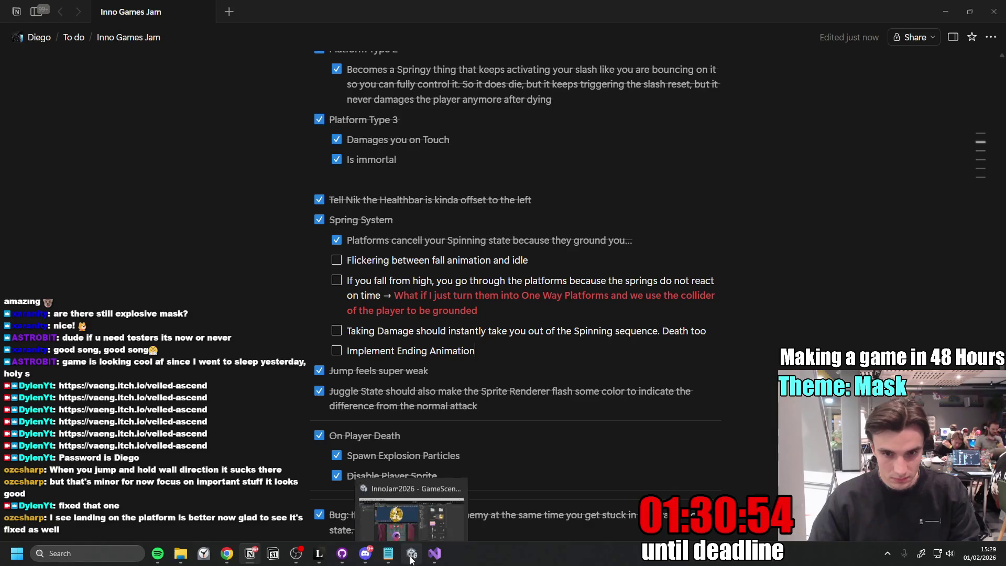
{"action": "mouse_move", "coordinate": [493, 351]}
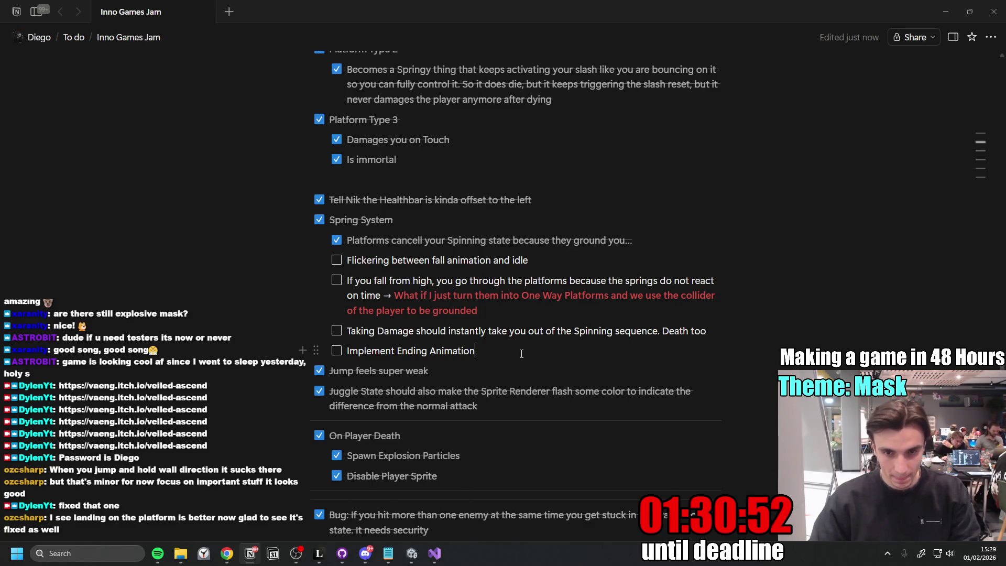
{"action": "key", "text": "Return"}
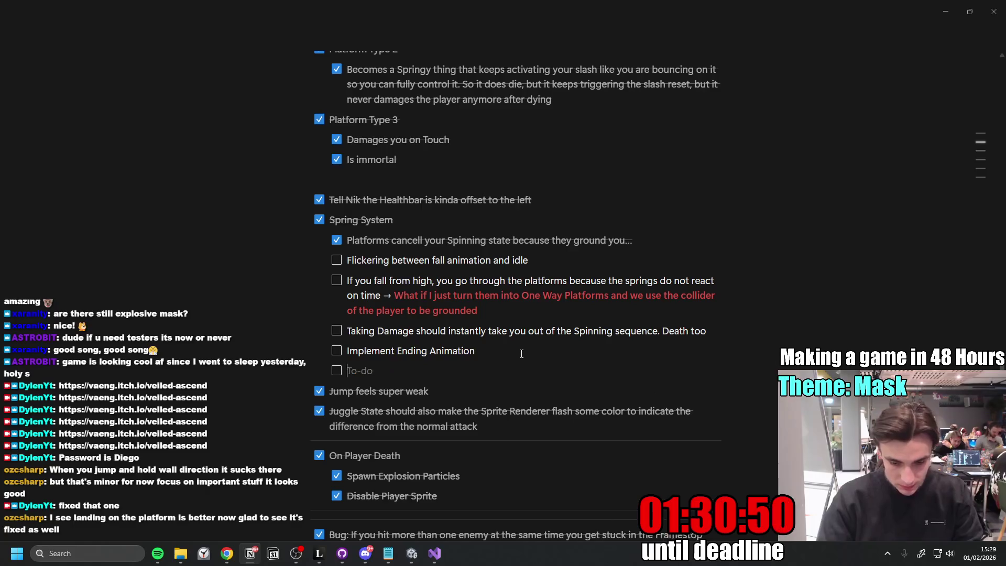
{"action": "type", "text": "Balance Difficulty through Spawnrates"}
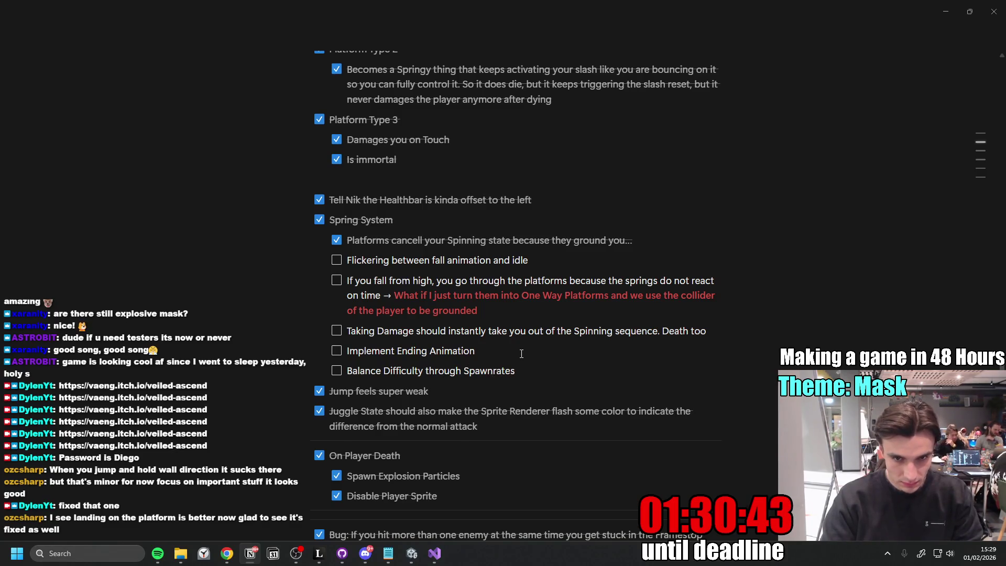
{"action": "key", "text": "Return"}
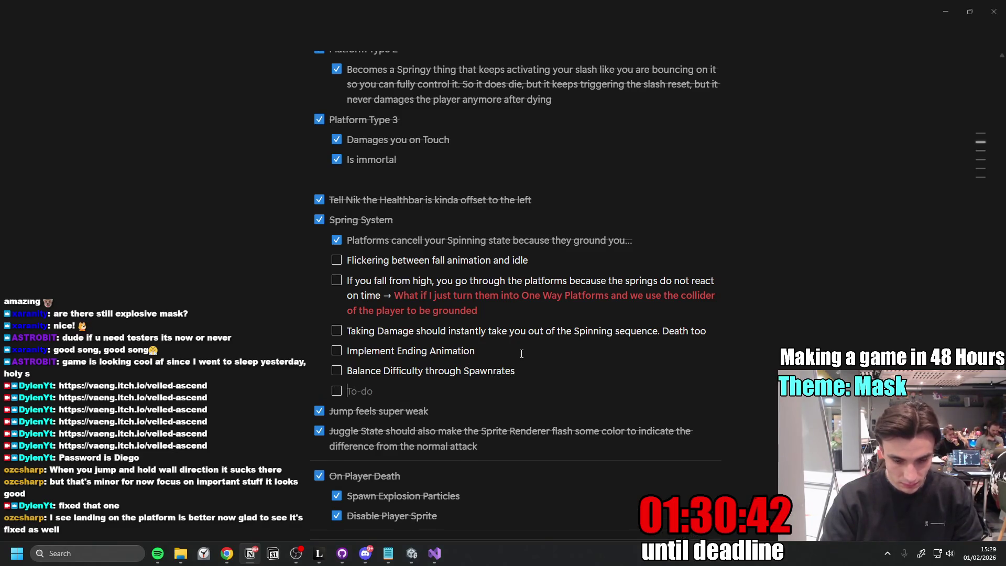
{"action": "type", "text": "Balance Difficulty through"}
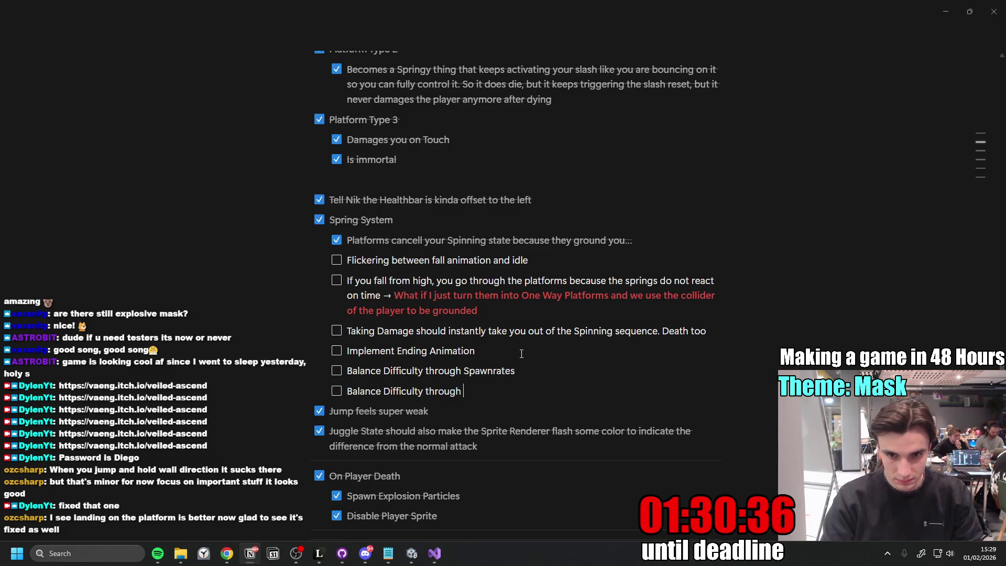
{"action": "type", "text": "izes of things"}
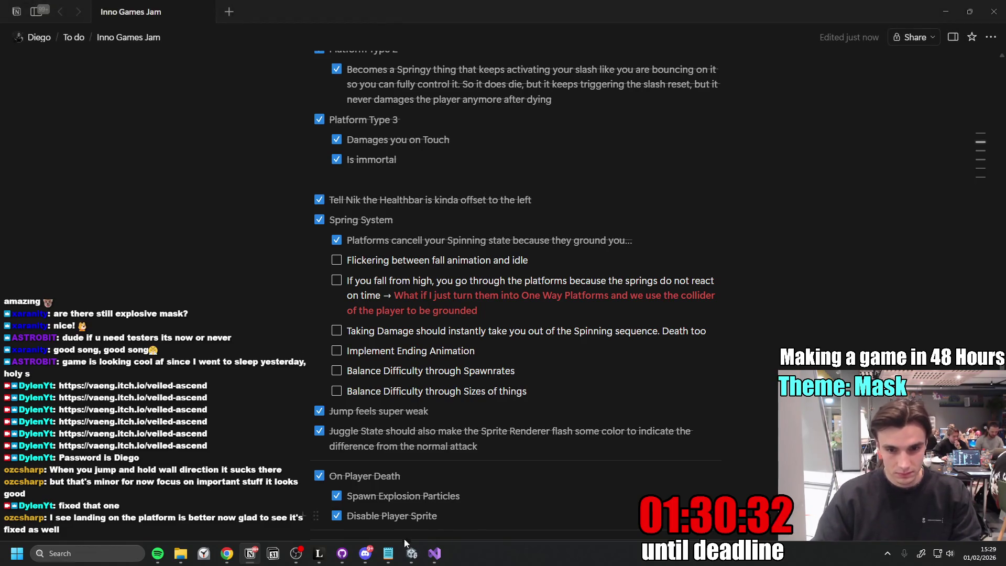
- Reload the externally modified scene in Unity and maximize the Game view for playtesting
{"action": "left_click", "coordinate": [417, 559]}
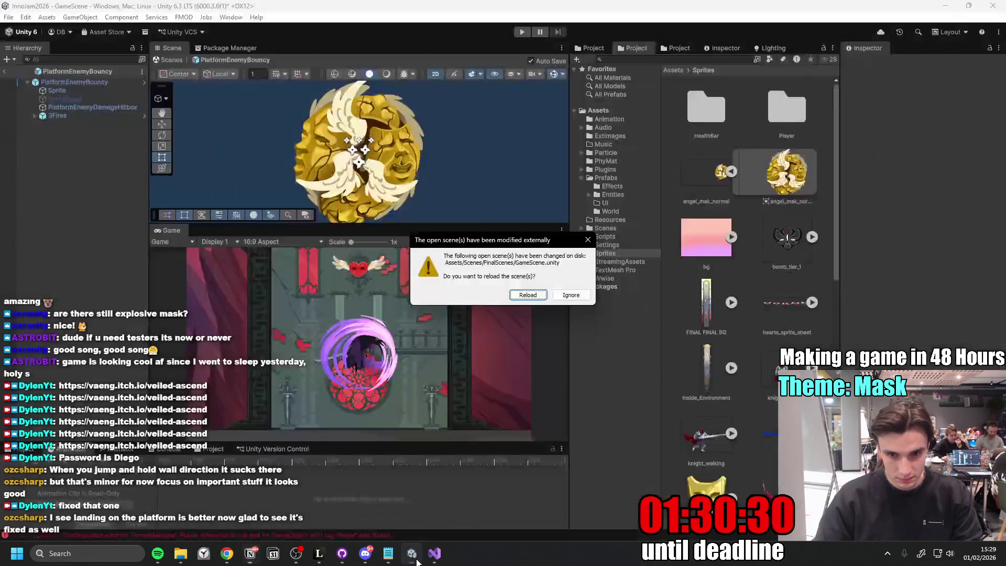
{"action": "left_click", "coordinate": [528, 296]}
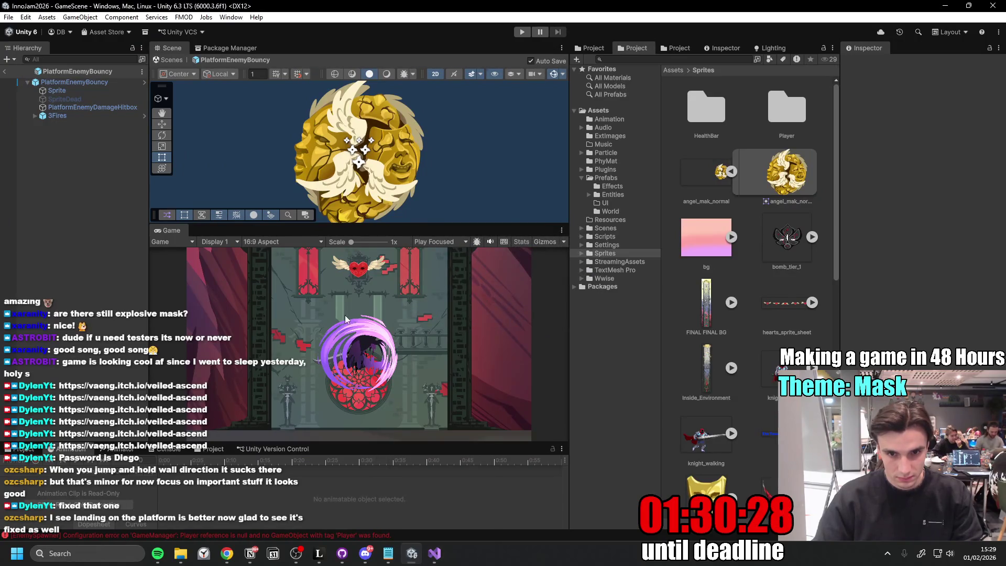
{"action": "left_click_drag", "start_coordinate": [412, 230], "coordinate": [408, 274]}
{"action": "double_click", "coordinate": [170, 284]}
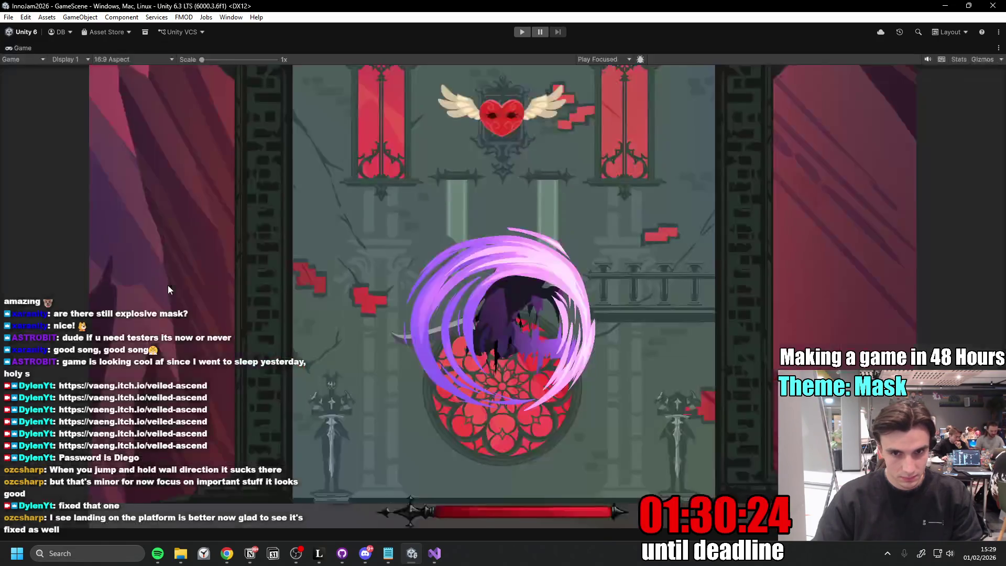
- Start Play mode and move, jump and swing the scythe around the opening floor
{"action": "left_click", "coordinate": [522, 31]}
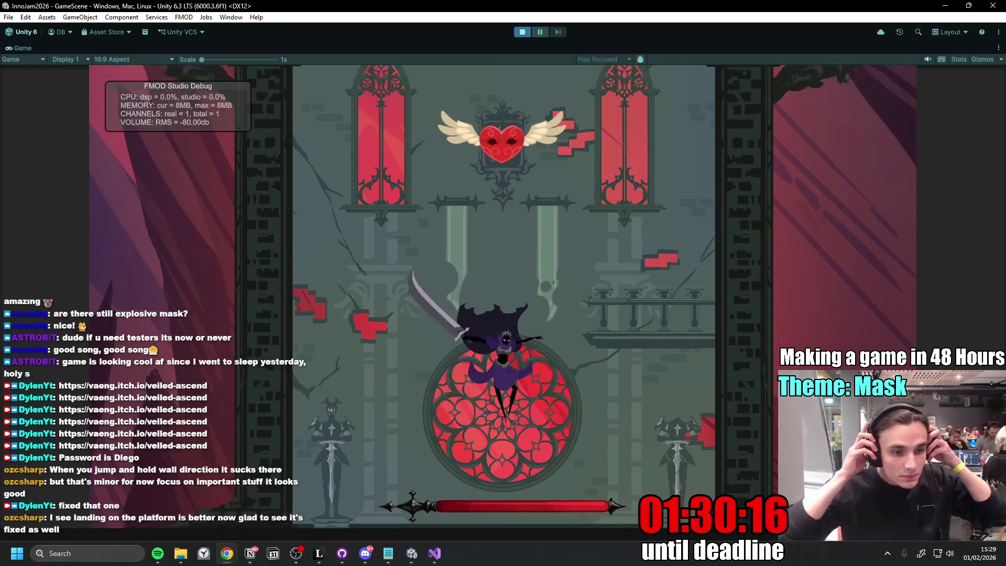
{"action": "key", "text": "space"}
{"action": "left_click", "coordinate": [541, 351]}
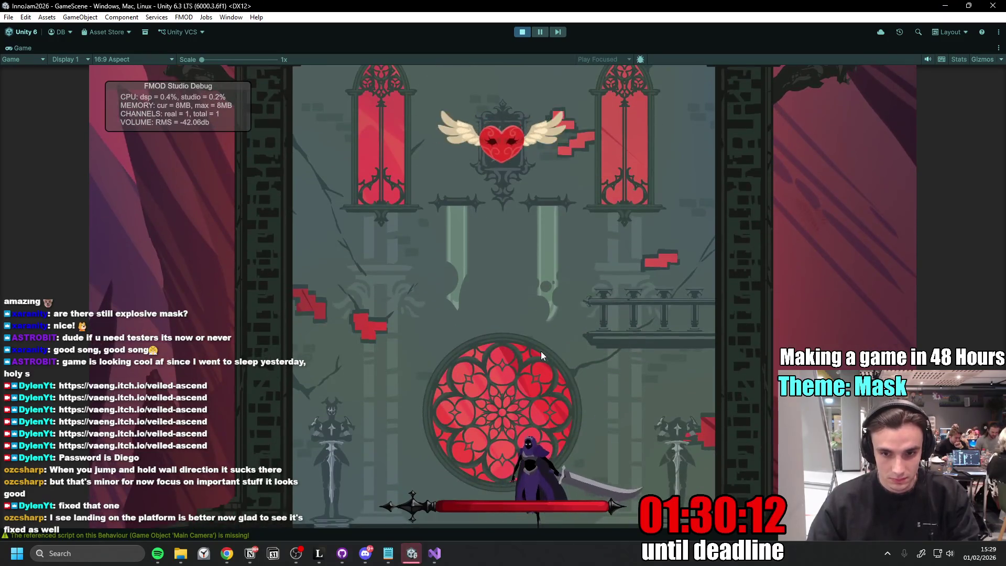
{"action": "key", "text": "a"}
{"action": "key", "text": "space"}
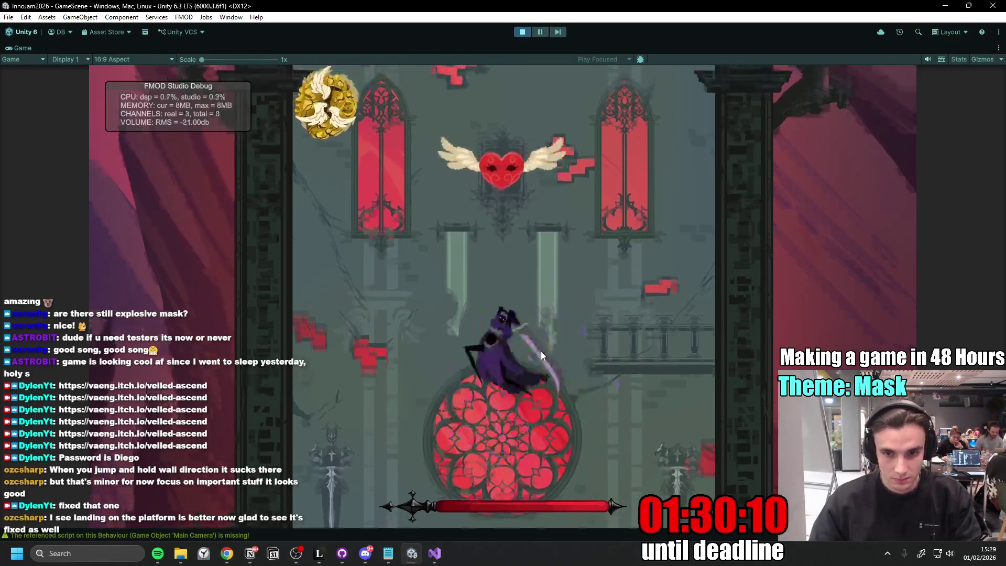
{"action": "key", "text": "d"}
{"action": "left_click", "coordinate": [541, 351]}
{"action": "key", "text": "a"}
{"action": "key", "text": "space"}
{"action": "left_click", "coordinate": [541, 352]}
{"action": "key", "text": "space"}
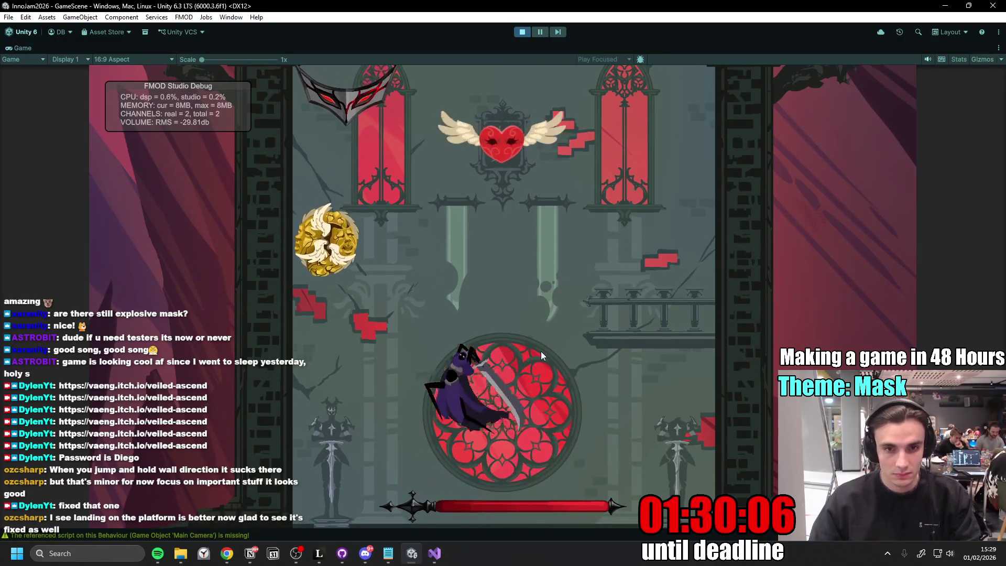
{"action": "left_click", "coordinate": [540, 355]}
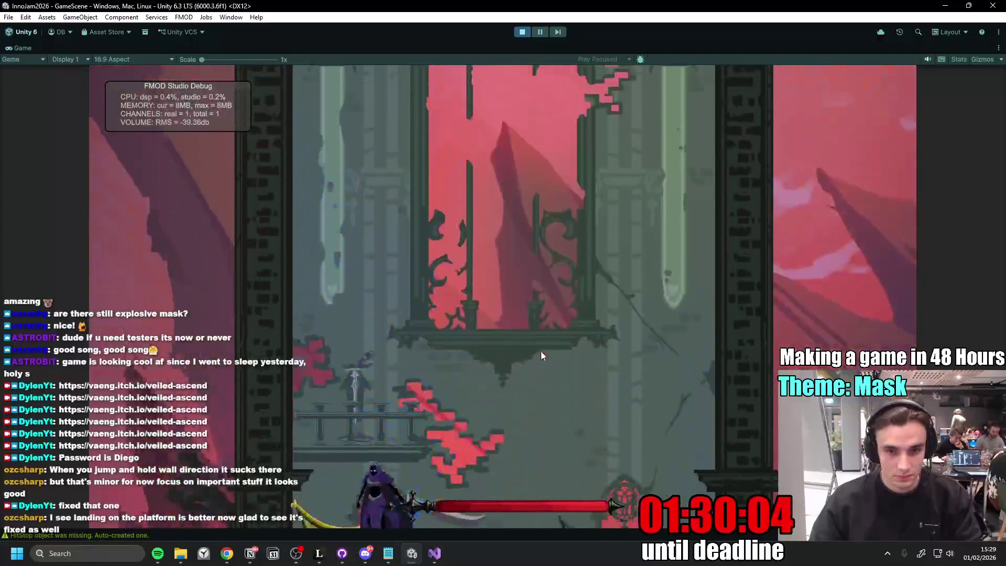
{"action": "key", "text": "space"}
{"action": "left_click", "coordinate": [541, 352]}
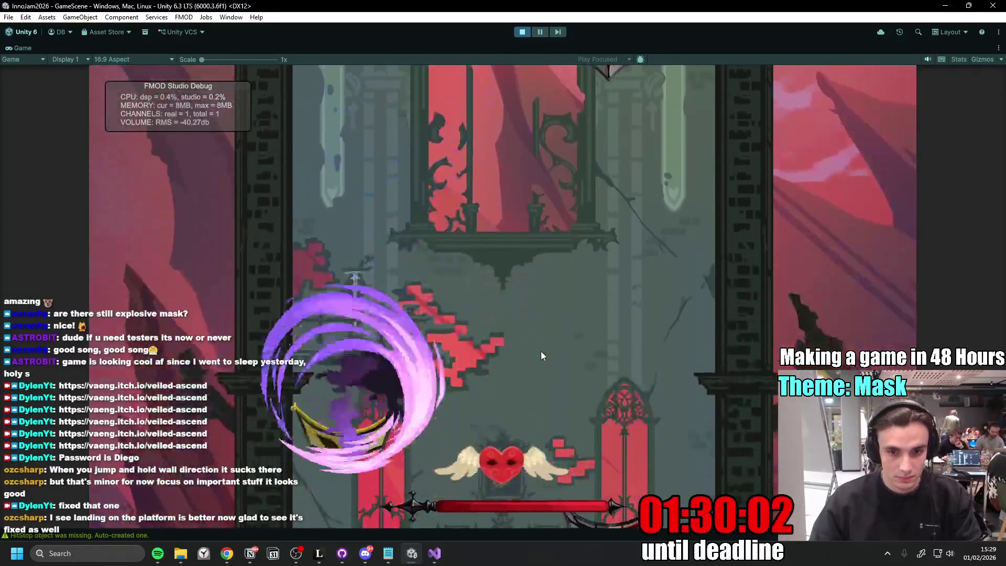
- Slash and dash across the golden mask platforms, dropping past the rose window and climbing back
{"action": "left_click", "coordinate": [542, 351]}
{"action": "left_click", "coordinate": [541, 351]}
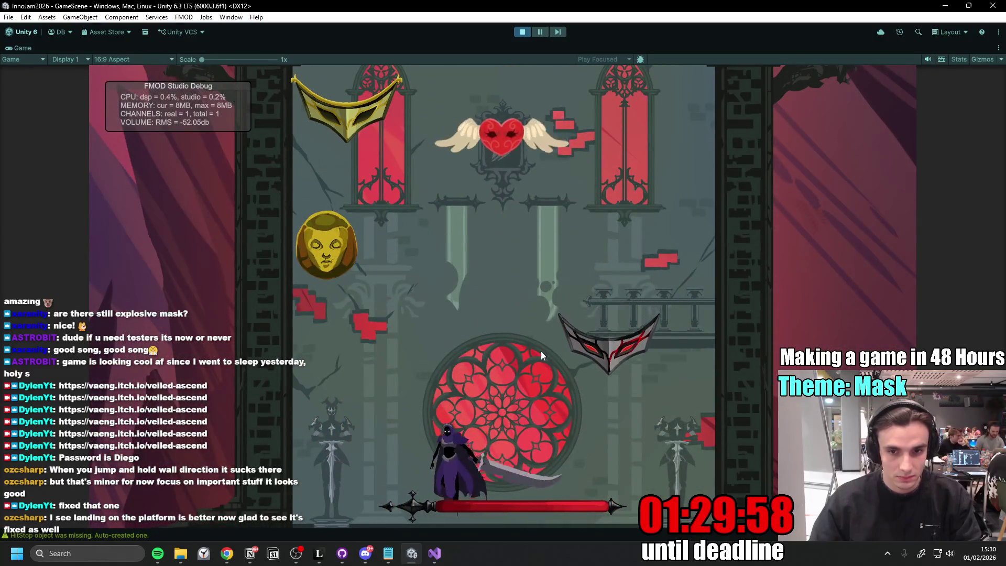
{"action": "left_click", "coordinate": [541, 351]}
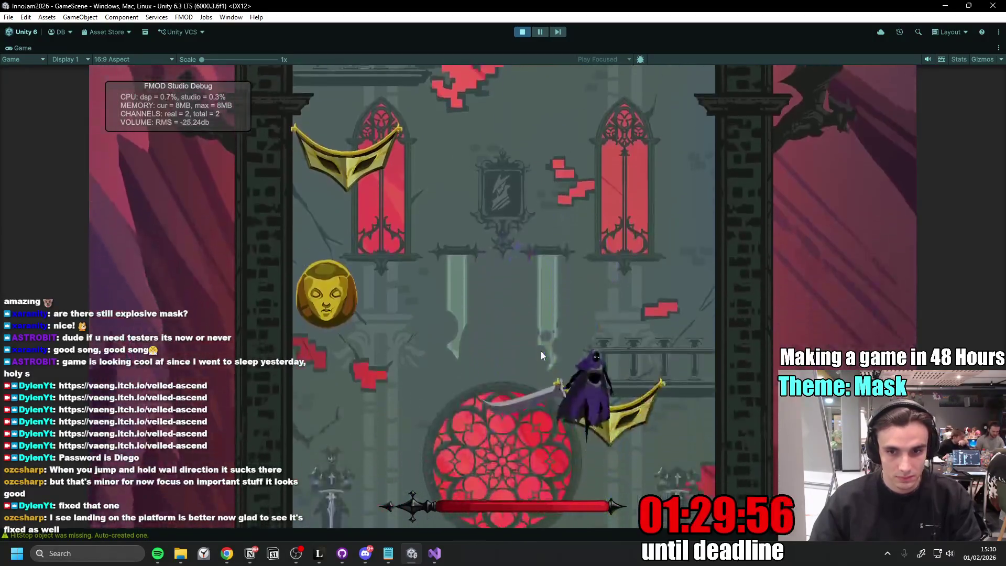
{"action": "left_click", "coordinate": [541, 351]}
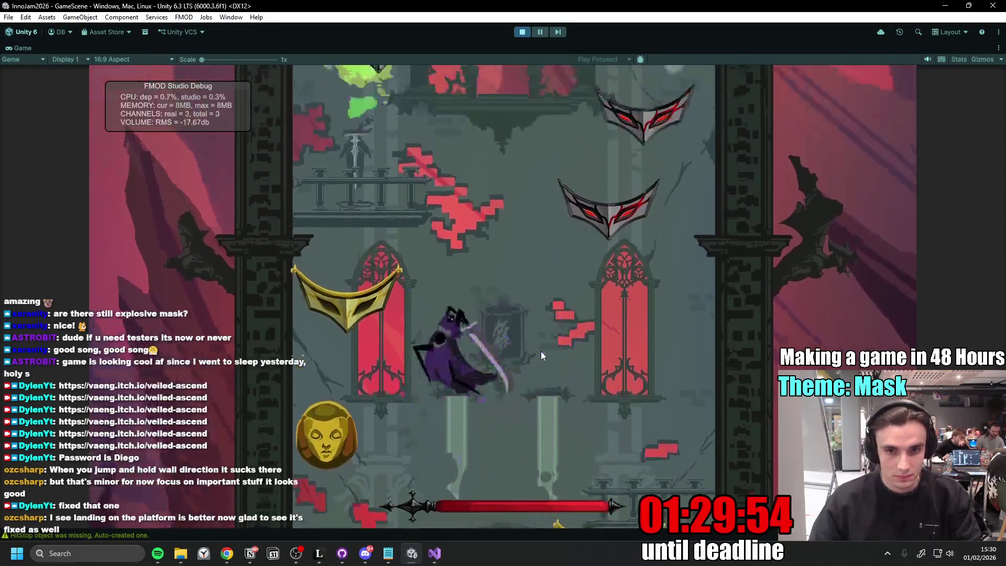
{"action": "left_click", "coordinate": [541, 352]}
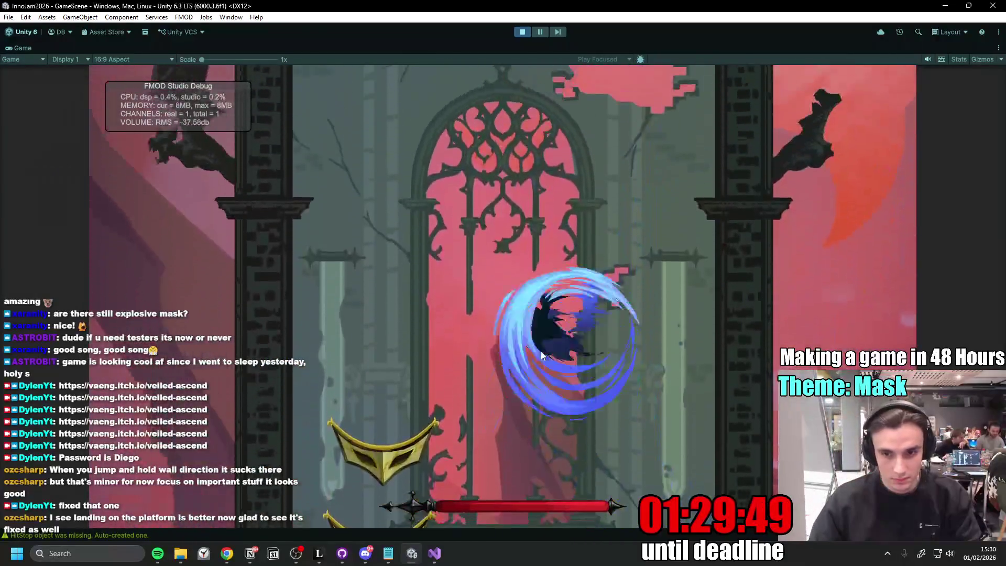
{"action": "left_click", "coordinate": [541, 352]}
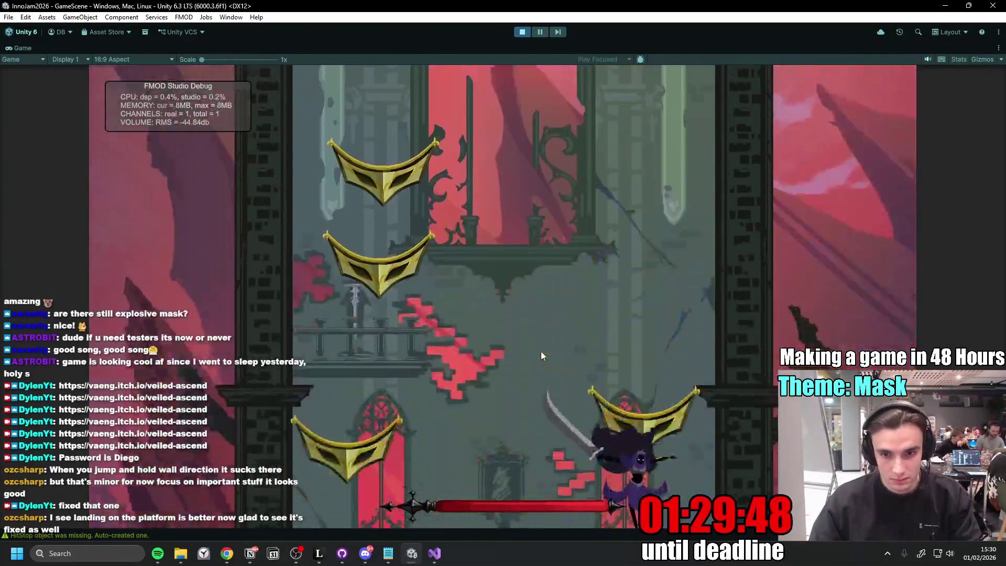
{"action": "left_click", "coordinate": [541, 352]}
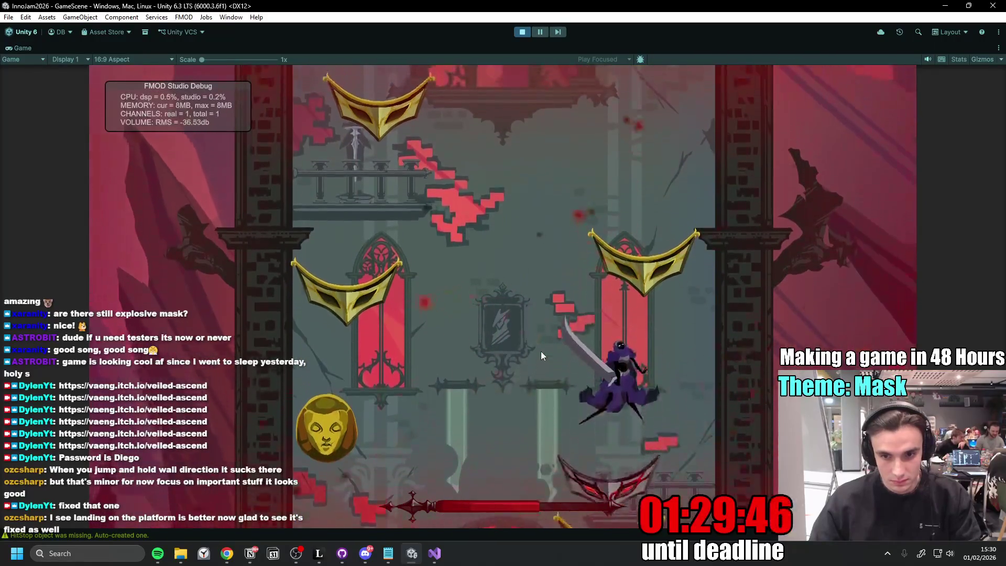
{"action": "left_click", "coordinate": [541, 351]}
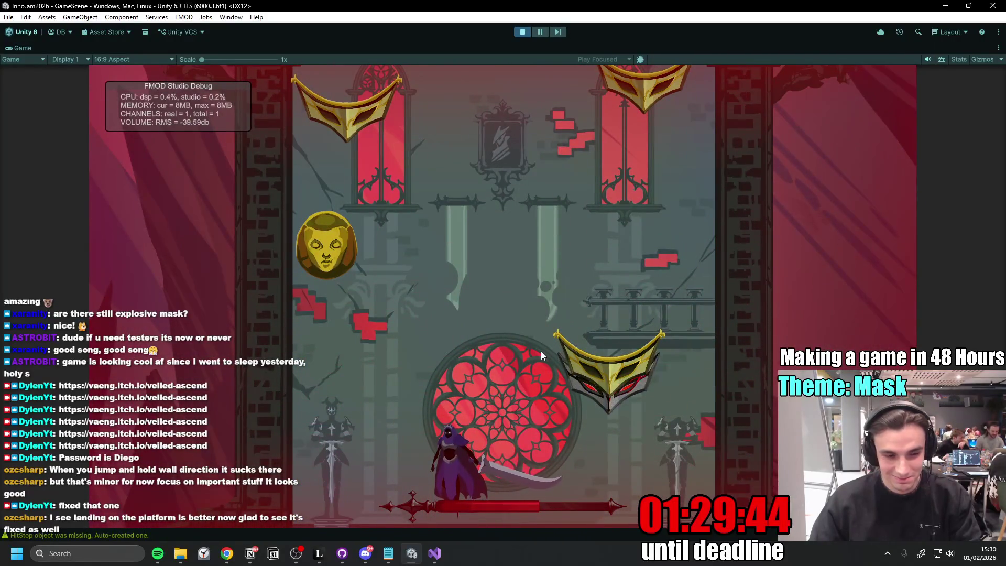
{"action": "left_click", "coordinate": [541, 351]}
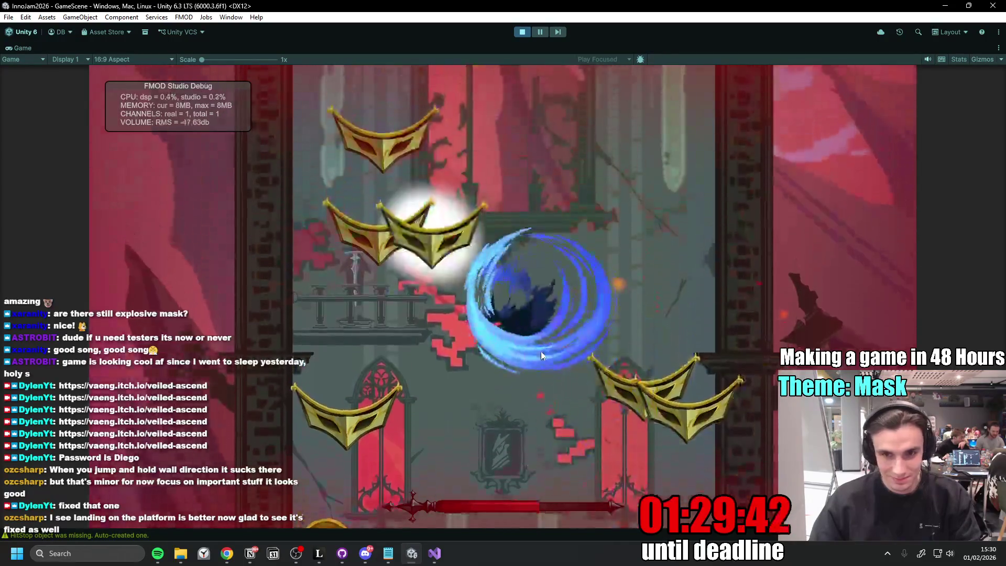
{"action": "left_click", "coordinate": [541, 355]}
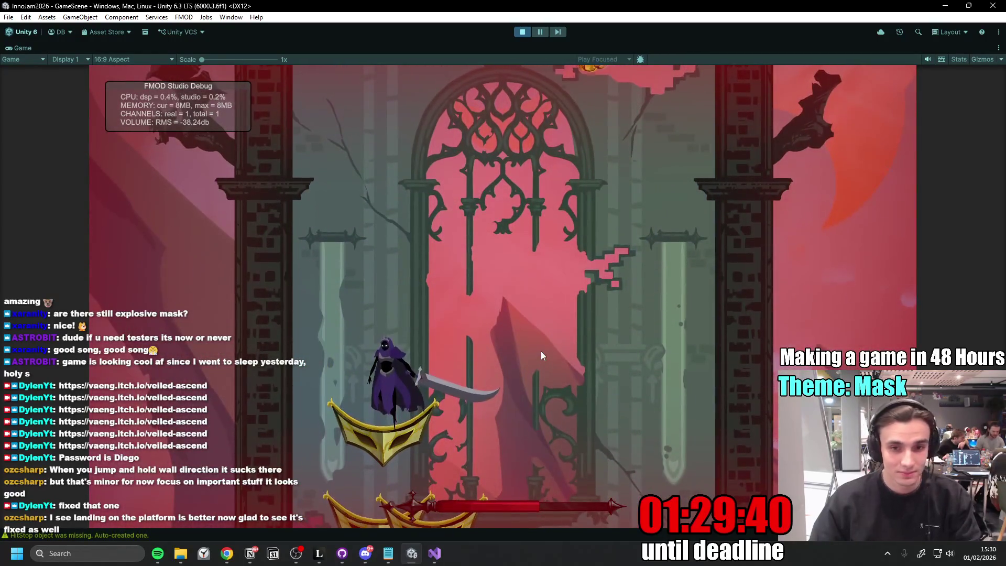
{"action": "key", "text": "space"}
{"action": "left_click", "coordinate": [541, 351]}
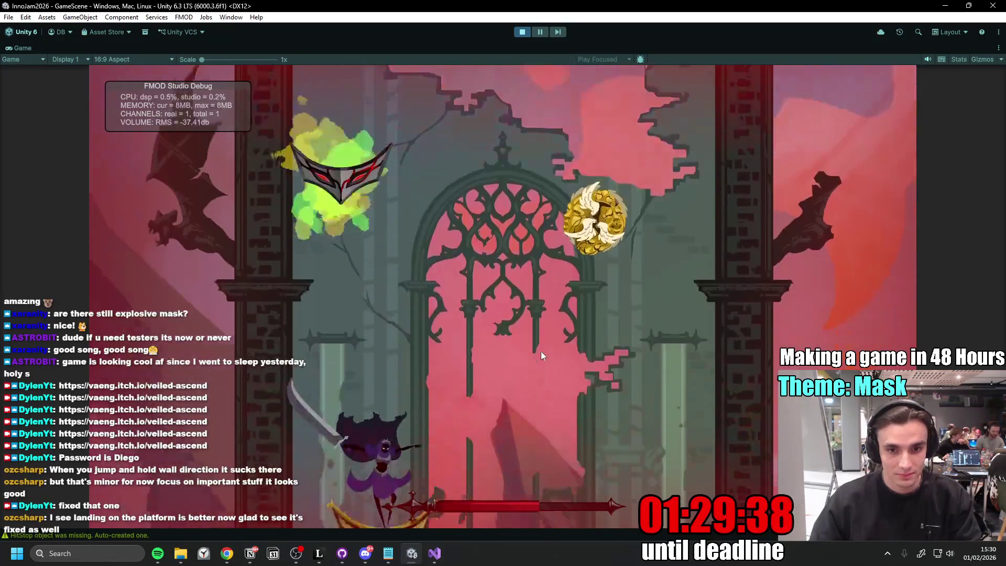
{"action": "key", "text": "space"}
{"action": "left_click", "coordinate": [541, 351]}
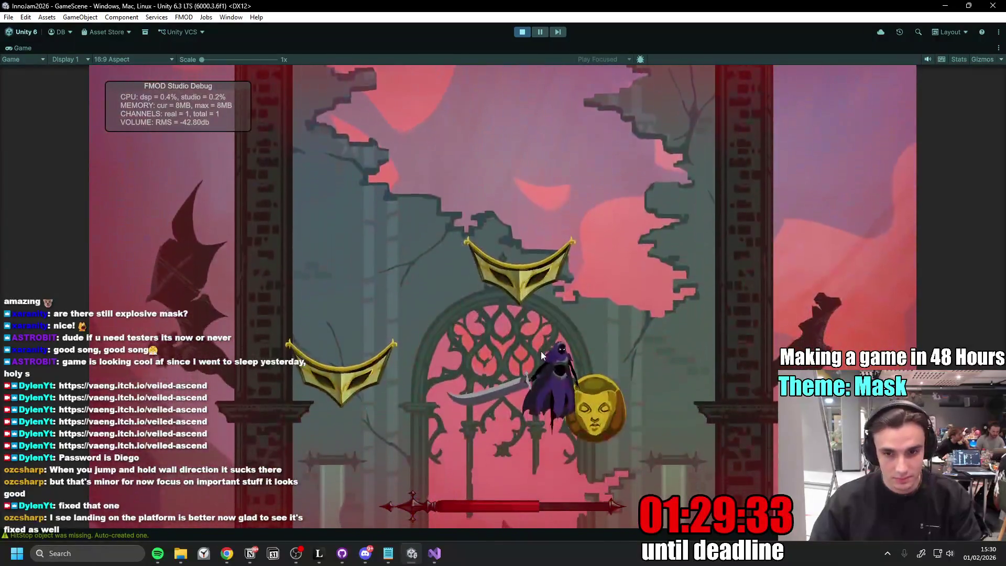
{"action": "left_click", "coordinate": [541, 351]}
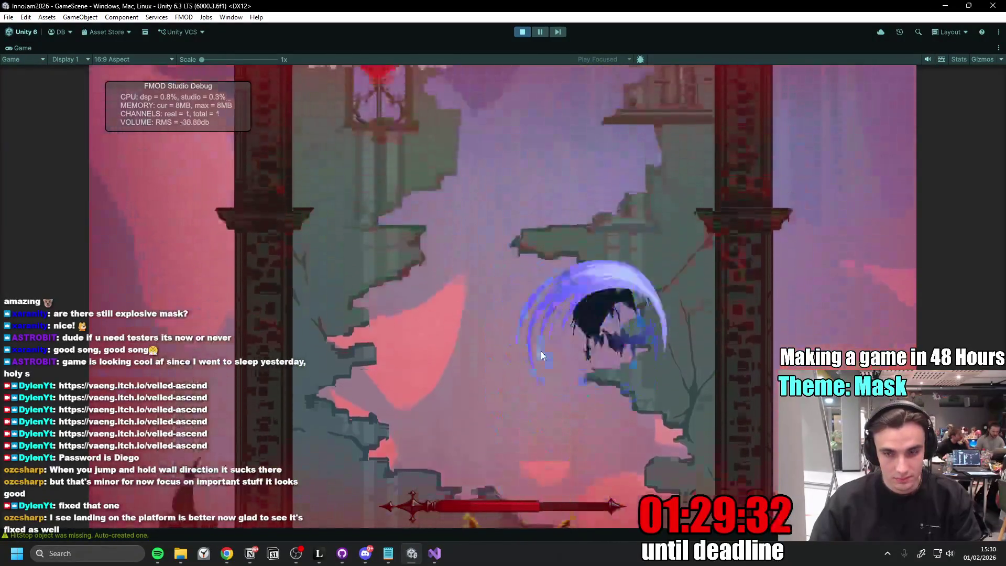
{"action": "left_click", "coordinate": [541, 351]}
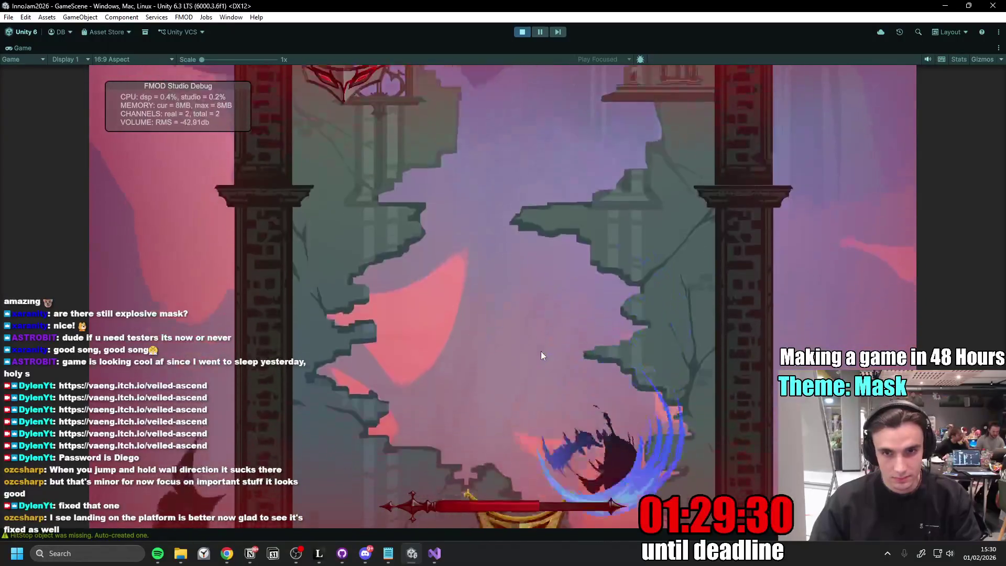
- Destroy the red mask near the heart and chain attacks to climb toward the golden mask above
{"action": "left_click", "coordinate": [621, 412]}
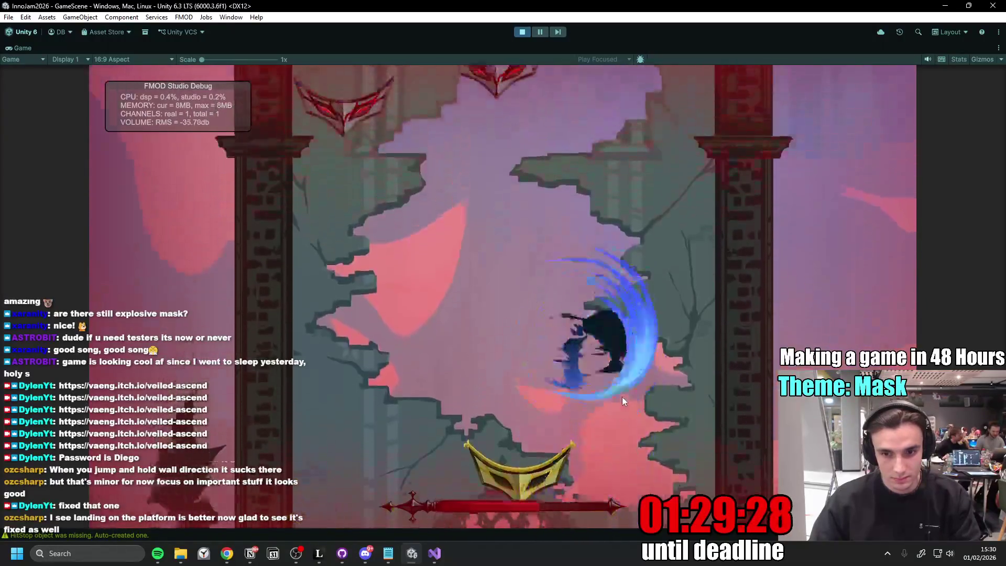
{"action": "left_click", "coordinate": [624, 359]}
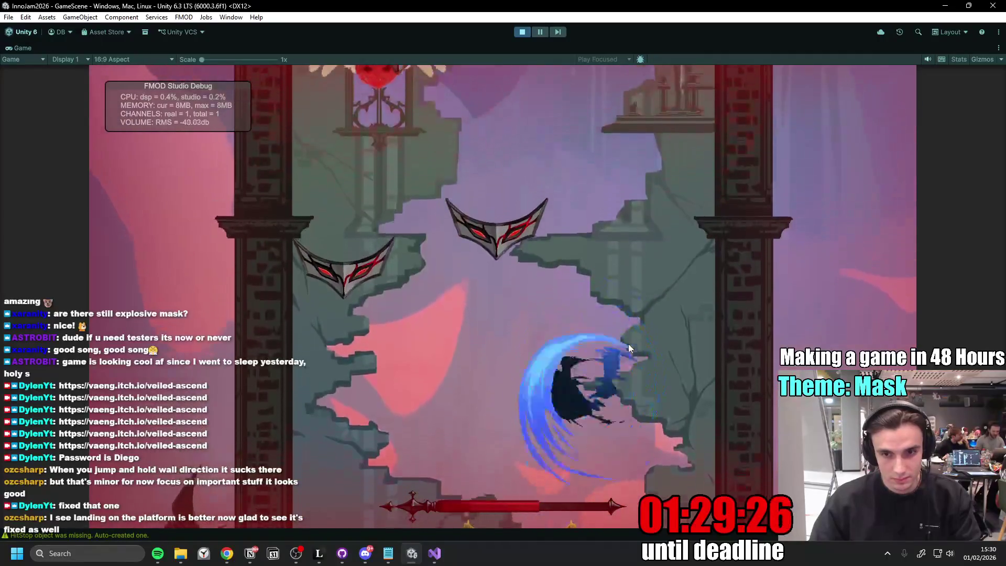
{"action": "left_click", "coordinate": [627, 344]}
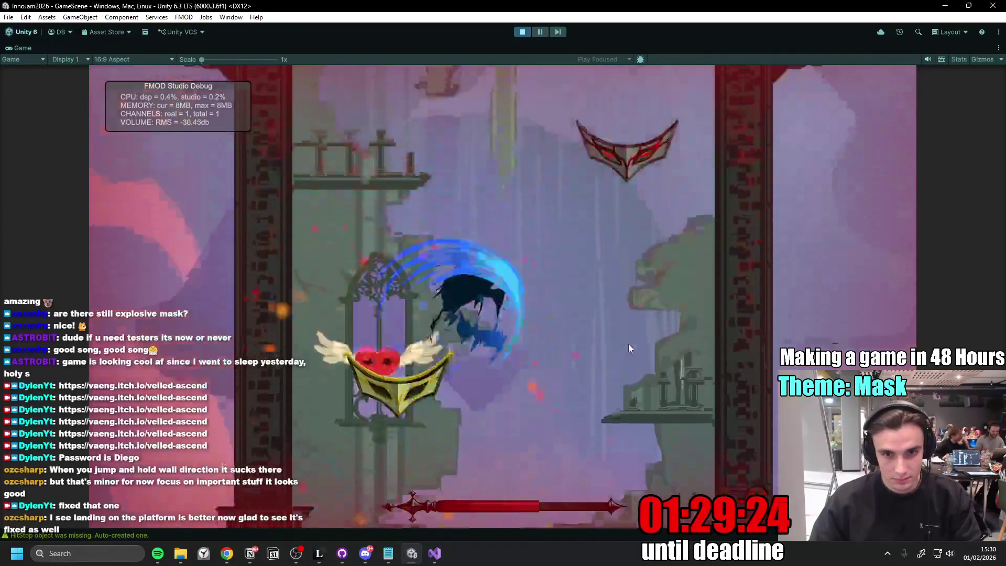
{"action": "left_click", "coordinate": [630, 345]}
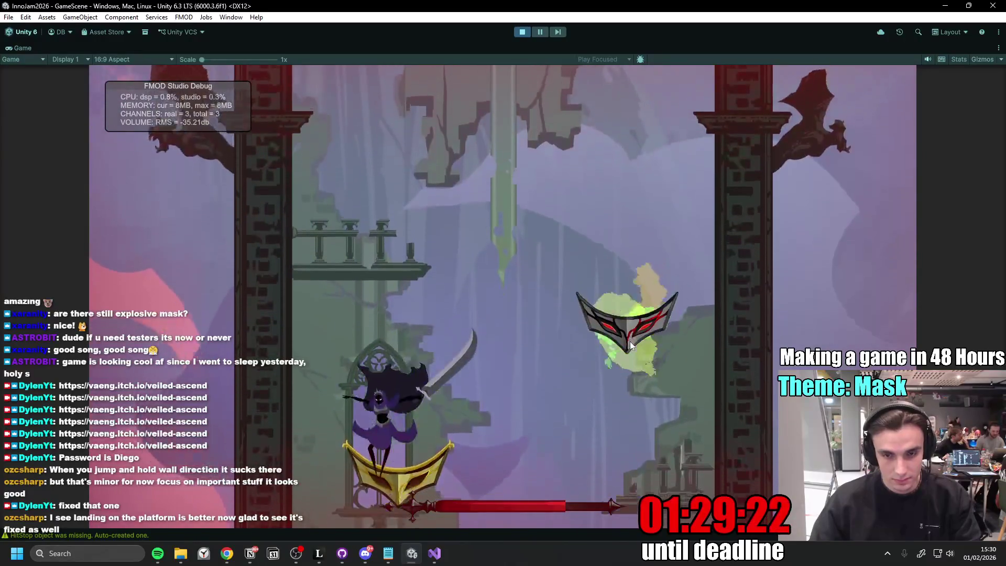
{"action": "left_click", "coordinate": [630, 341]}
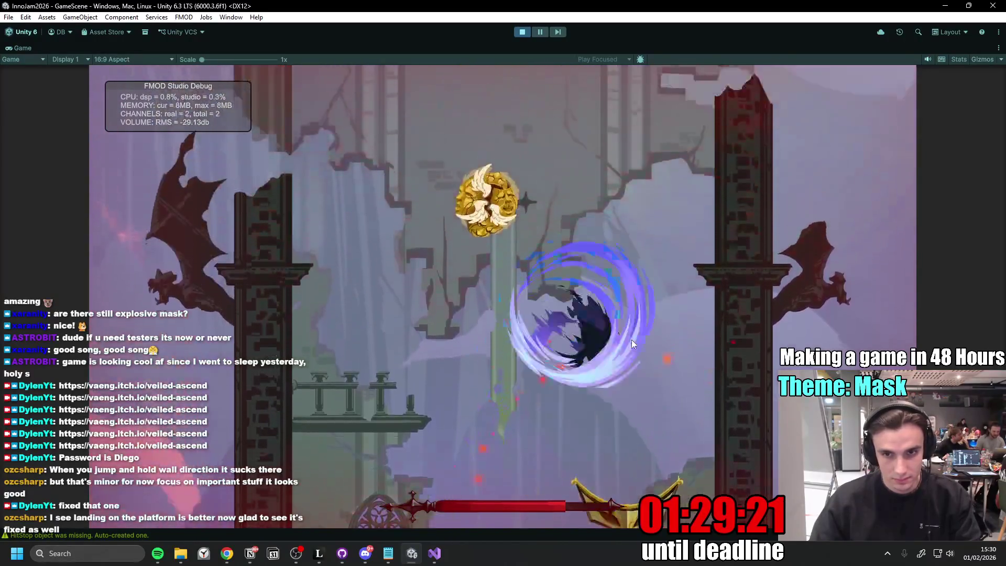
{"action": "left_click", "coordinate": [632, 340]}
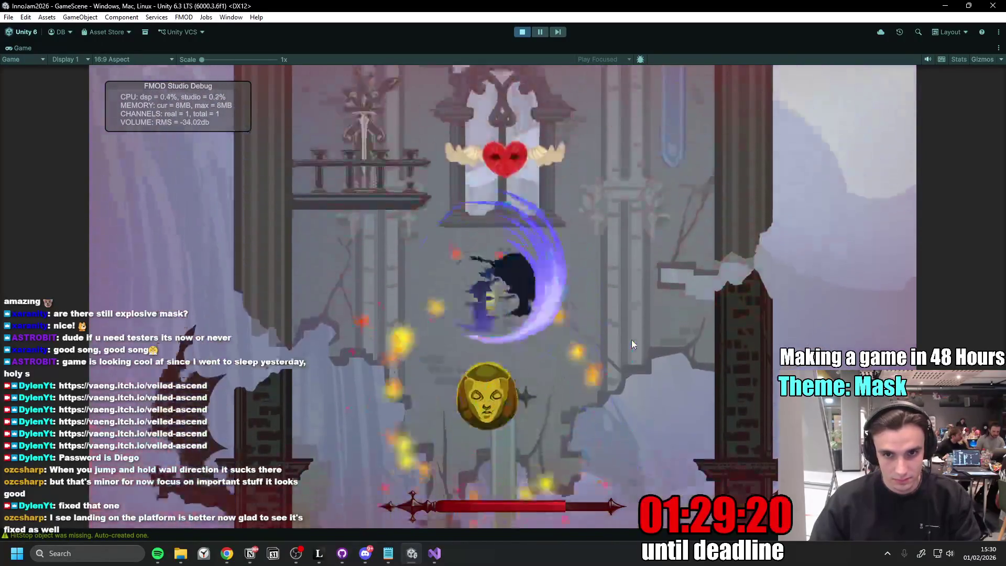
{"action": "left_click", "coordinate": [631, 339]}
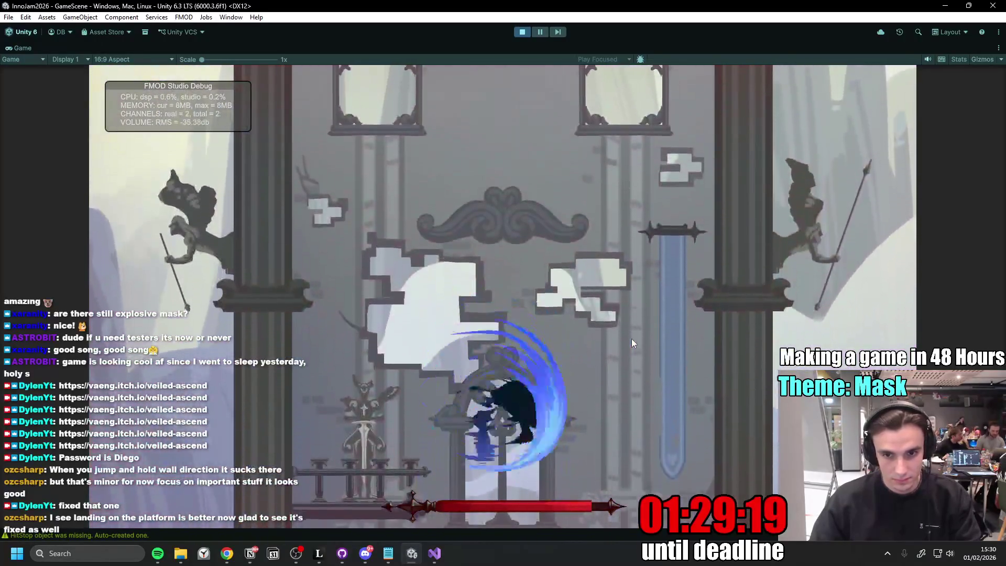
{"action": "left_click", "coordinate": [631, 339]}
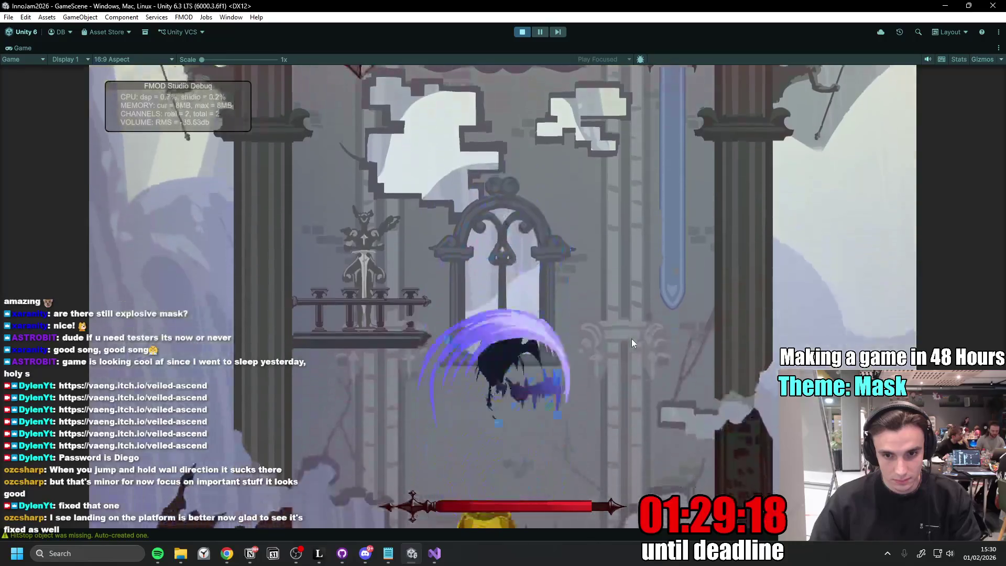
{"action": "left_click", "coordinate": [631, 339]}
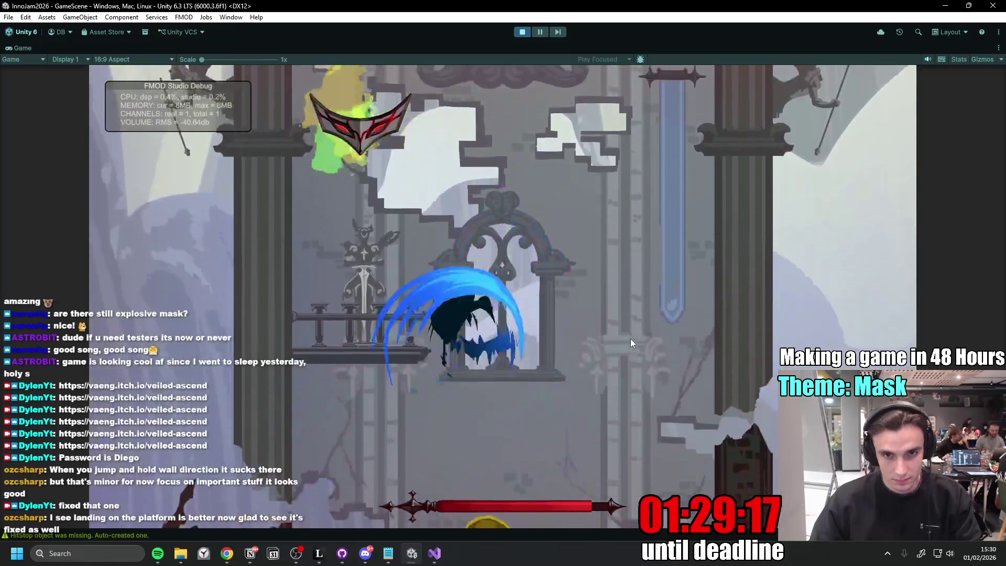
{"action": "left_click", "coordinate": [630, 338]}
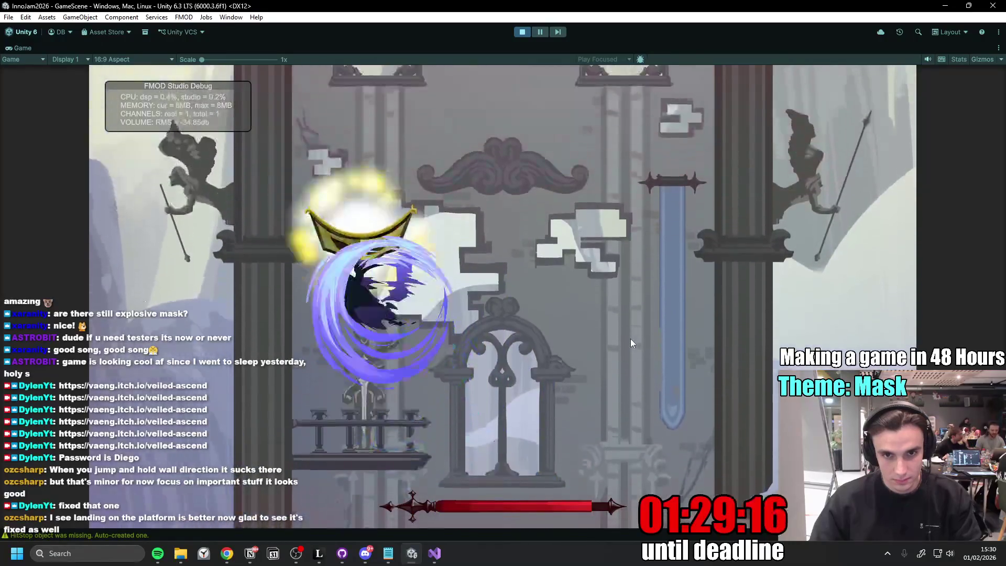
{"action": "left_click", "coordinate": [631, 339]}
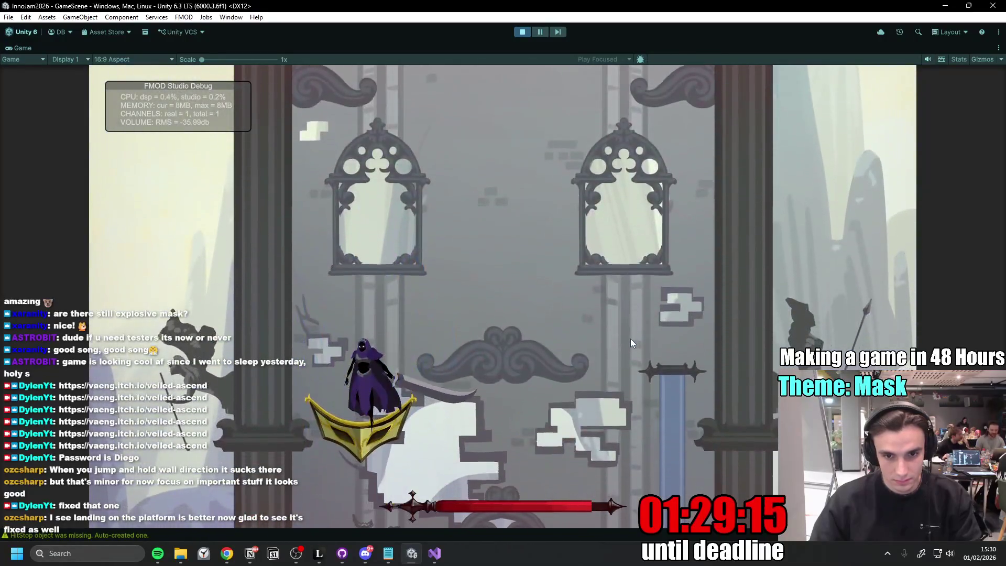
{"action": "key", "text": "space"}
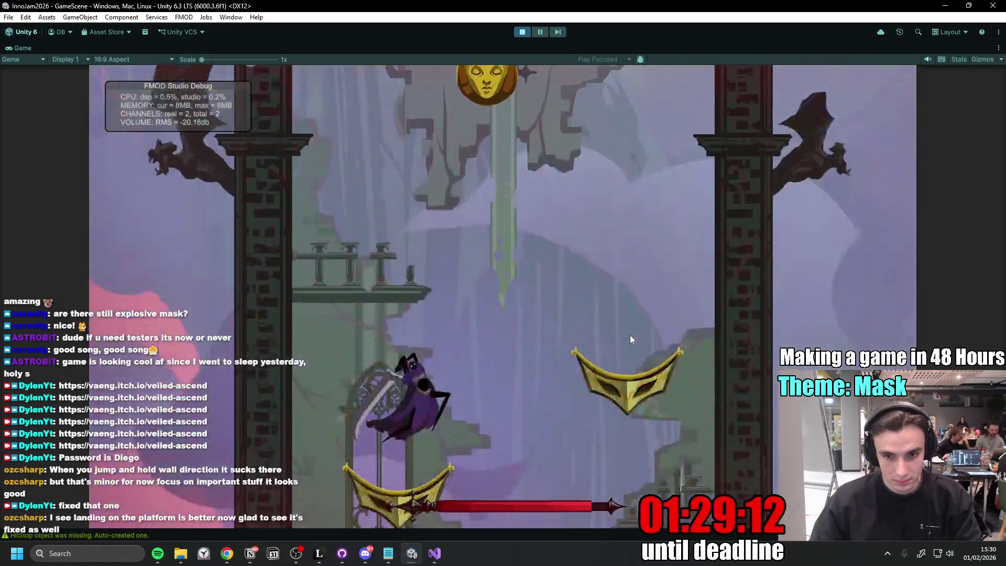
{"action": "key", "text": "space"}
{"action": "key", "text": "space"}
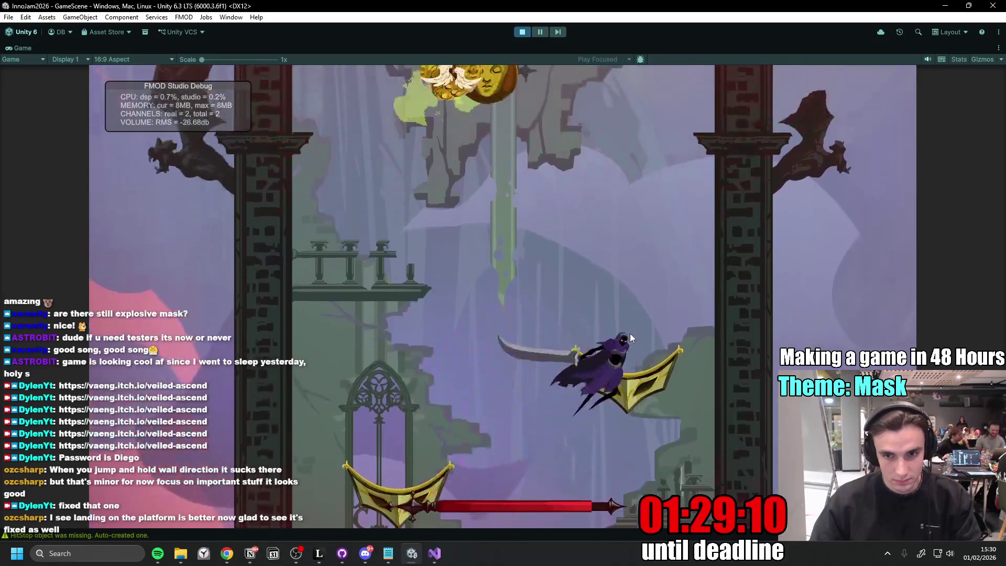
- Bounce upward off the masks with spin attacks, recovering from falls, to reach the heart shrine
{"action": "key", "text": "a"}
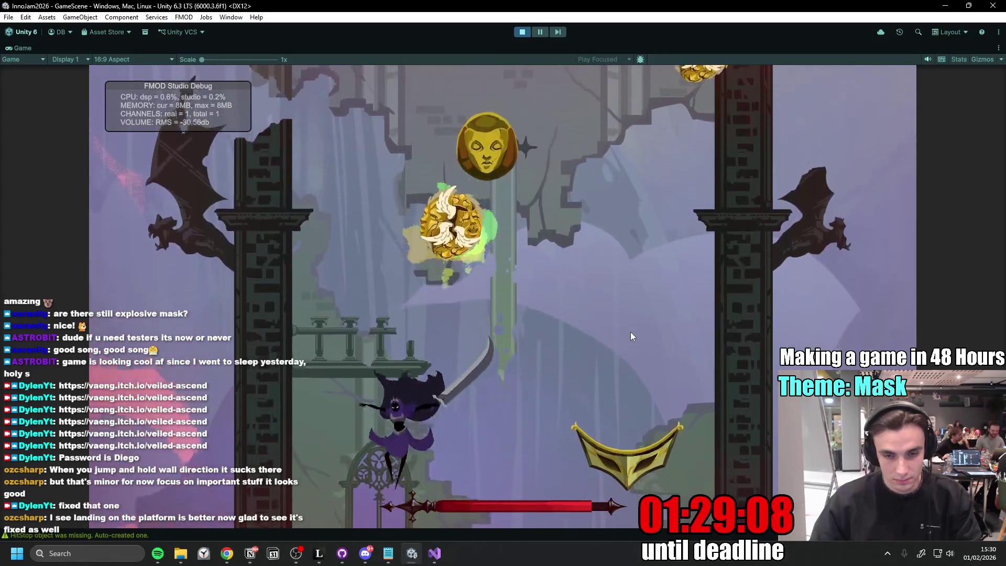
{"action": "key", "text": "space"}
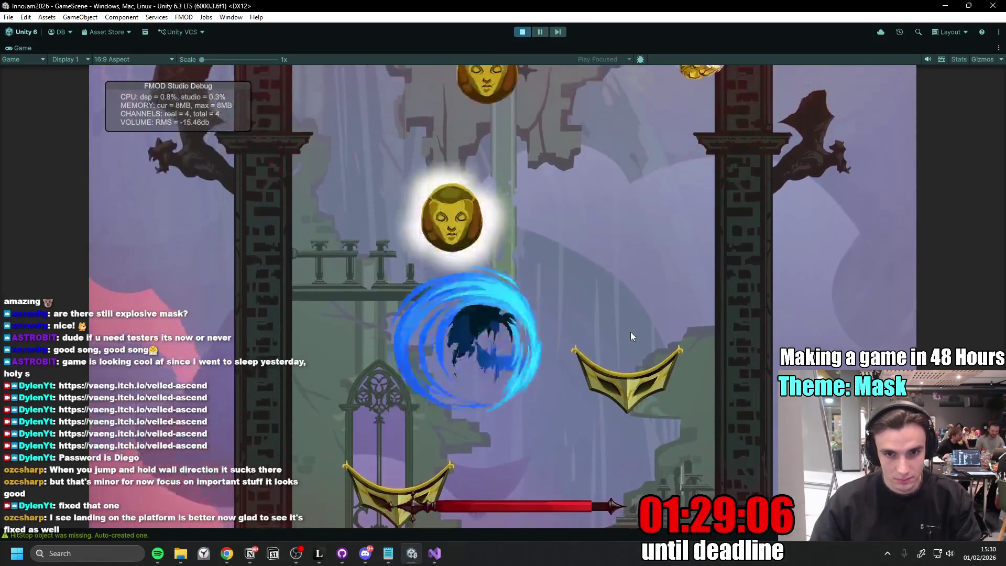
{"action": "key", "text": "space"}
{"action": "key", "text": "space"}
{"action": "key", "text": "space"}
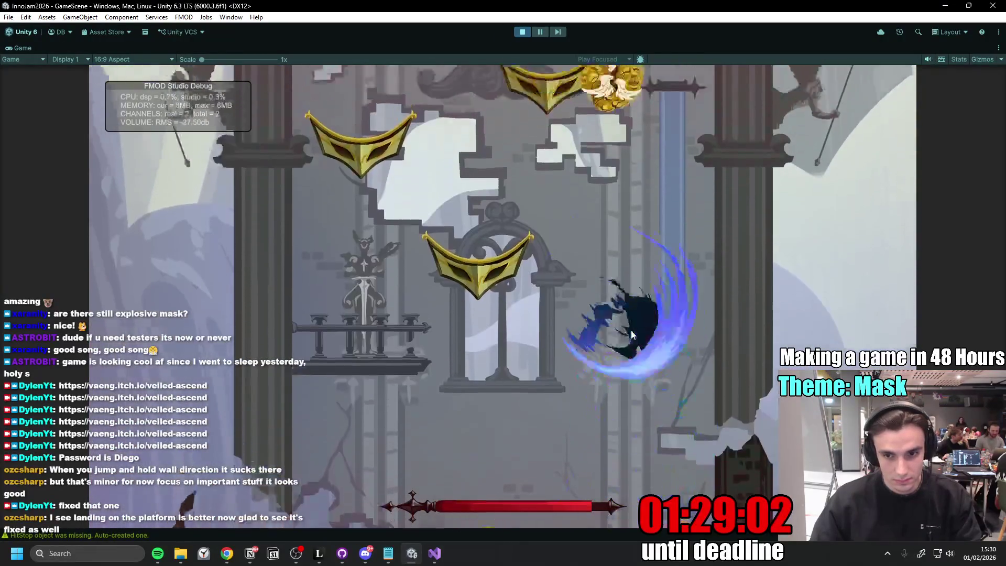
{"action": "key", "text": "space"}
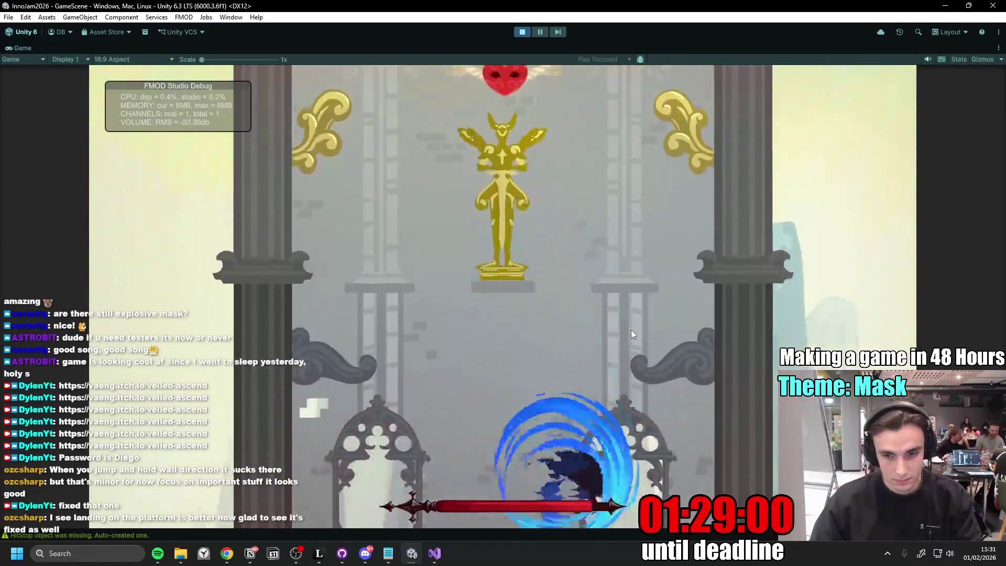
{"action": "key", "text": "space"}
{"action": "key", "text": "space"}
{"action": "key", "text": "space"}
{"action": "key", "text": "space"}
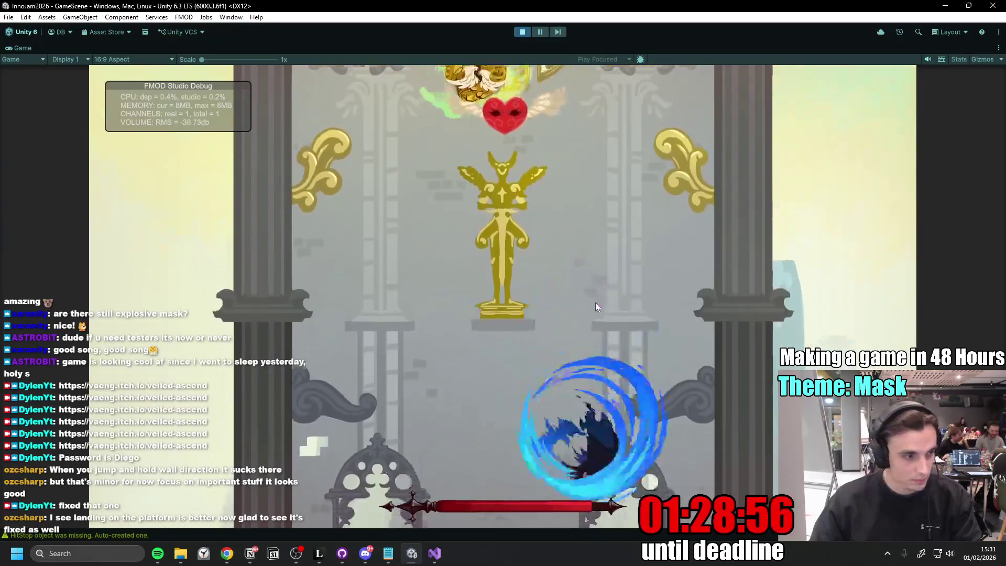
{"action": "key", "text": "space"}
{"action": "key", "text": "space"}
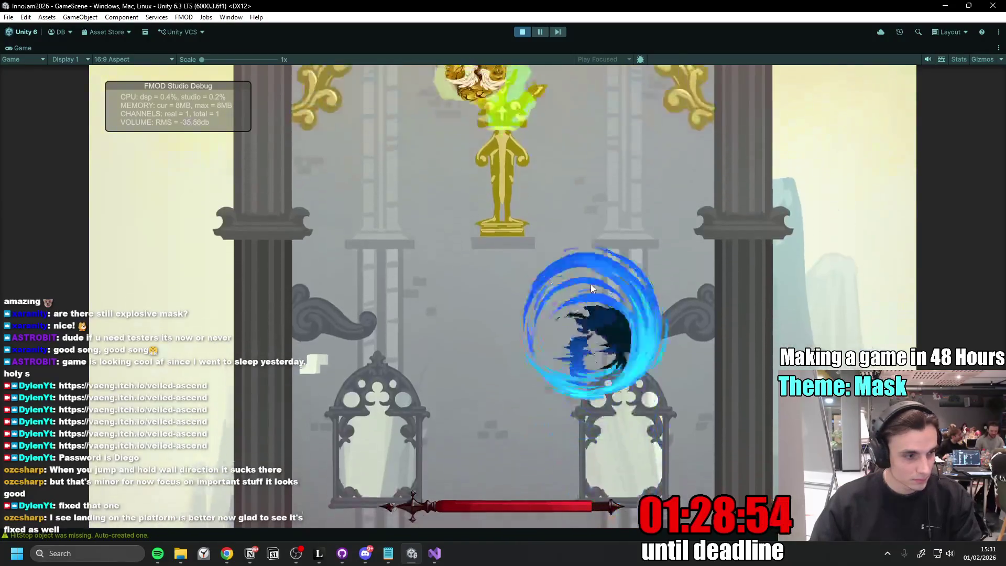
{"action": "key", "text": "space"}
{"action": "key", "text": "space"}
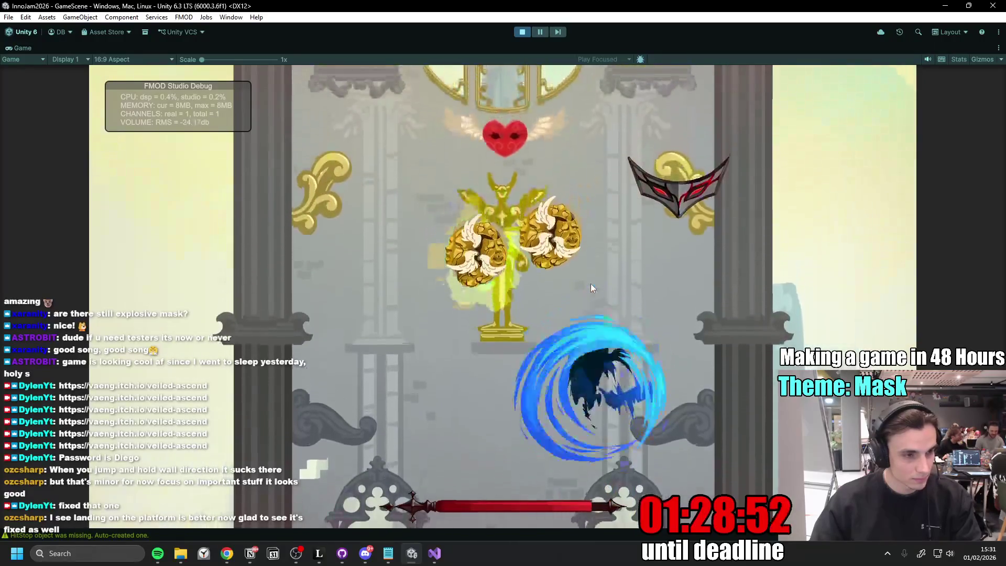
{"action": "key", "text": "space"}
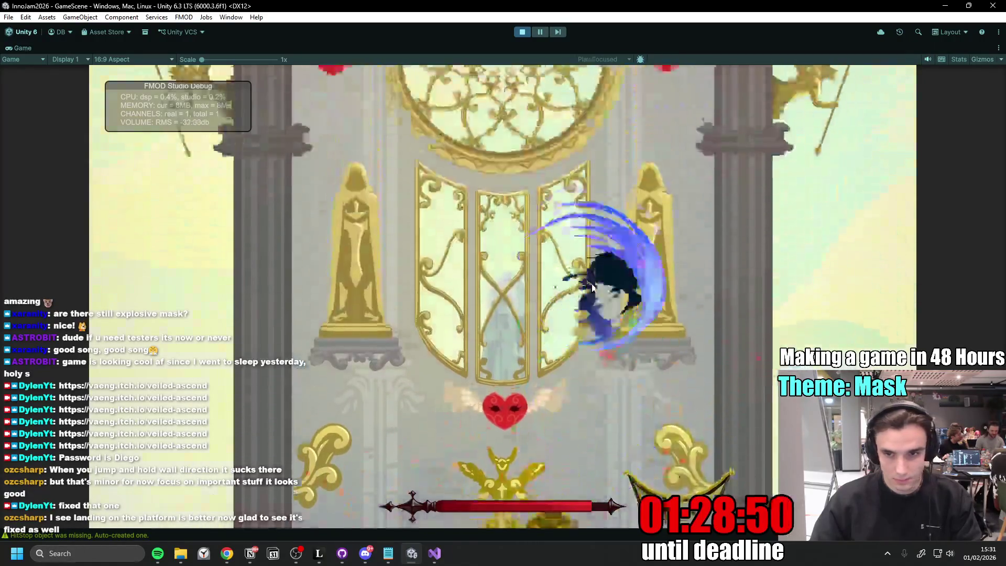
{"action": "key", "text": "space"}
{"action": "key", "text": "space"}
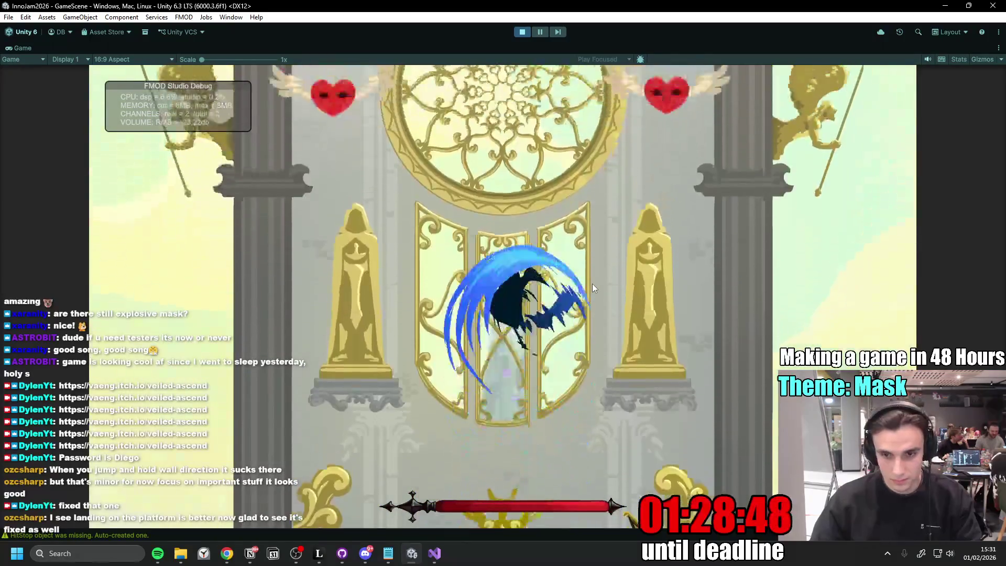
{"action": "key", "text": "space"}
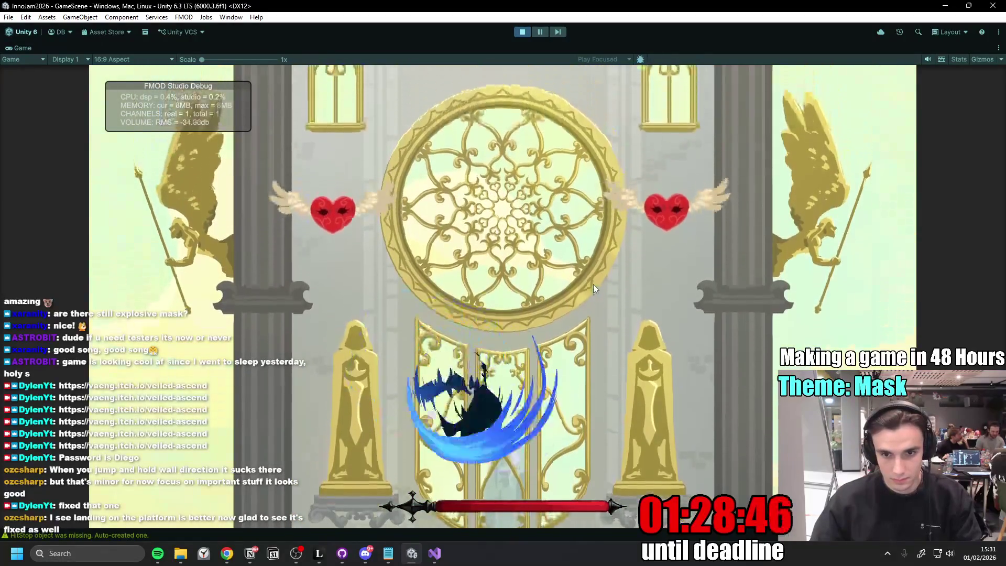
{"action": "key", "text": "space"}
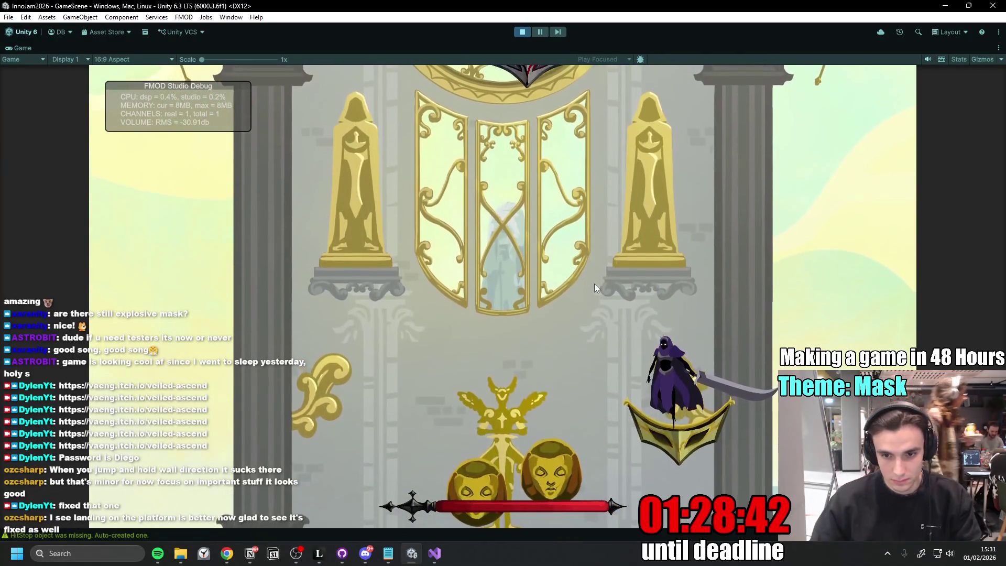
- Chain dash jumps to the top for the 'Congratulations, You Won!' screen, then restart with R
{"action": "key", "text": "space"}
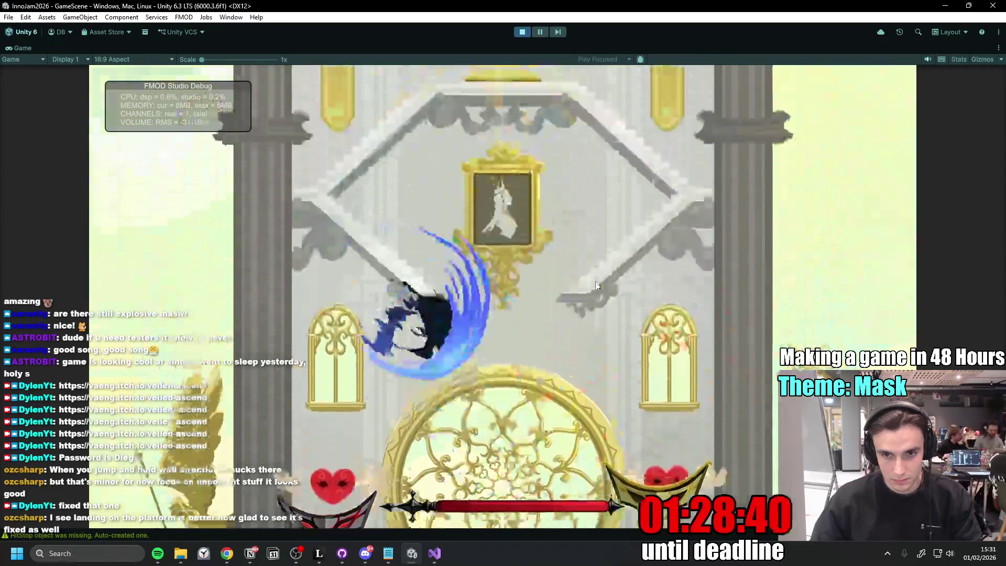
{"action": "key", "text": "space"}
{"action": "key", "text": "space"}
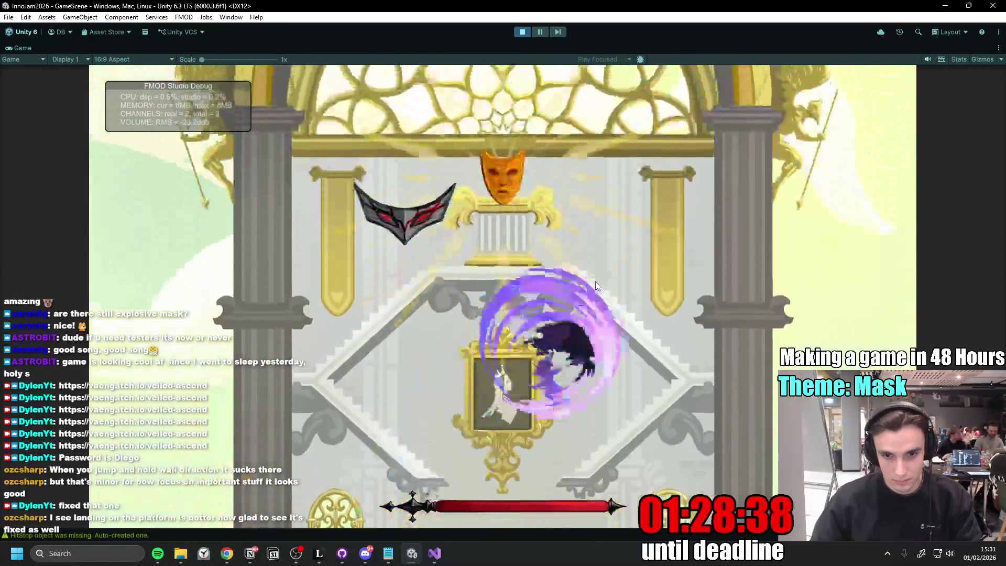
{"action": "key", "text": "space"}
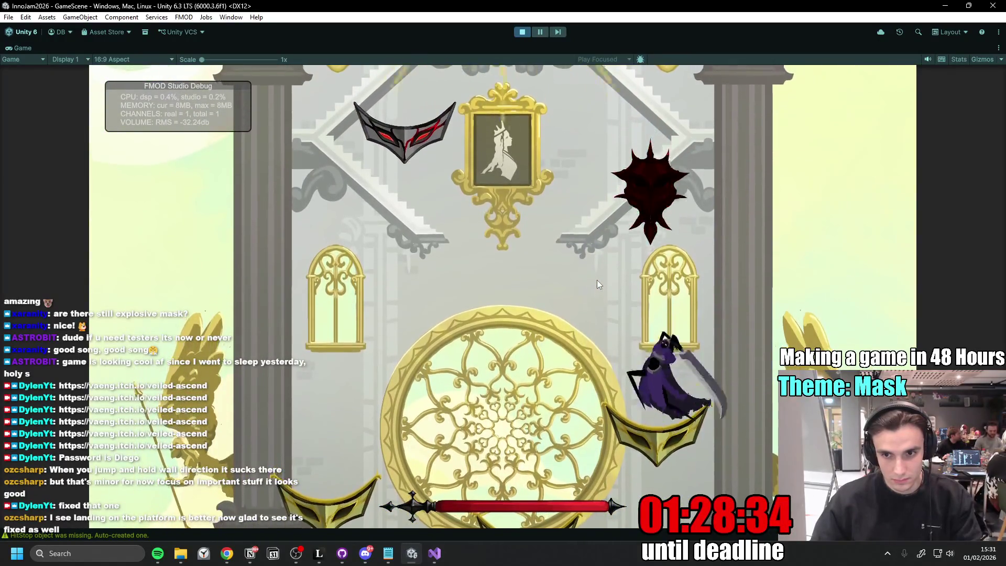
{"action": "key", "text": "space"}
{"action": "key", "text": "space"}
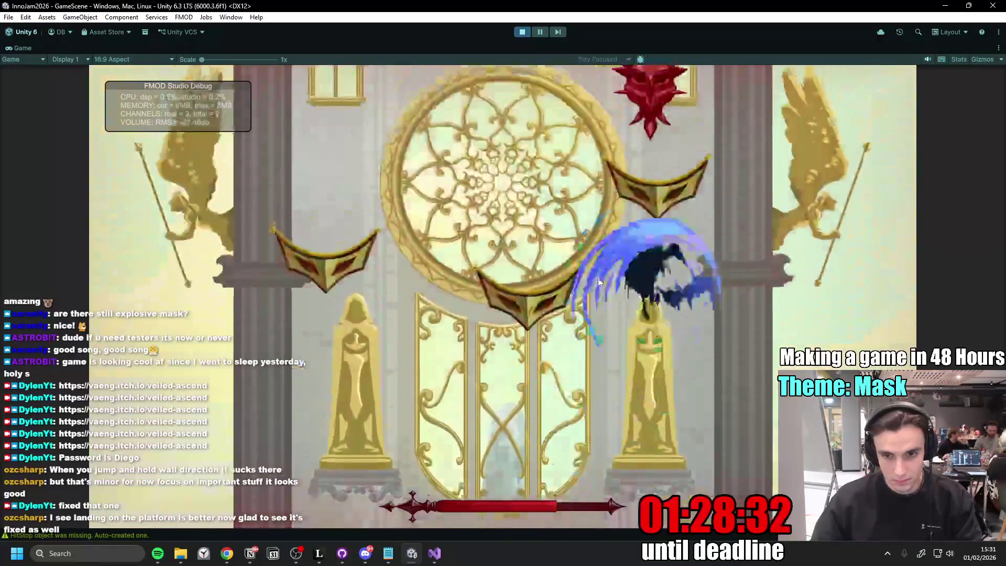
{"action": "key", "text": "space"}
{"action": "key", "text": "space"}
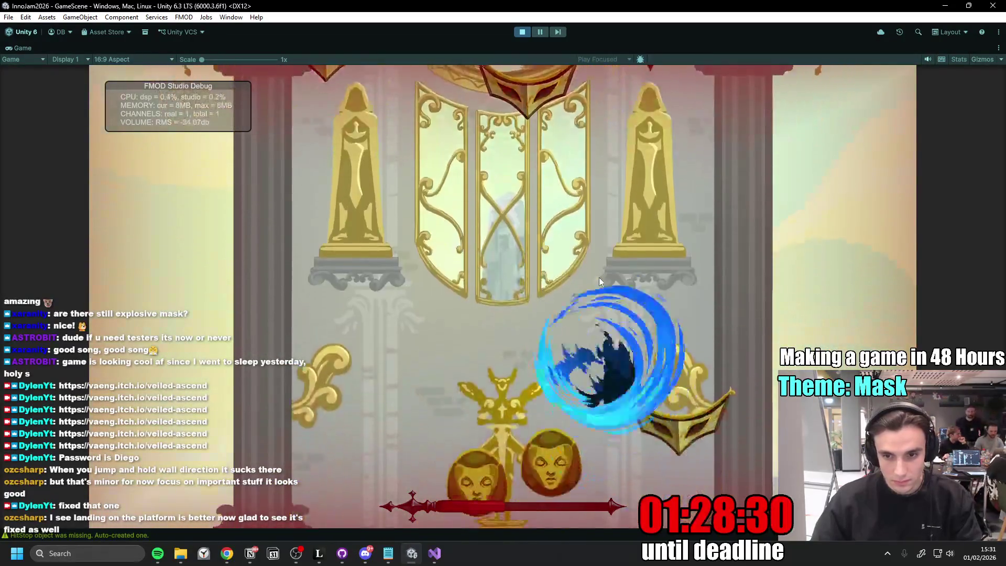
{"action": "key", "text": "space"}
{"action": "key", "text": "space"}
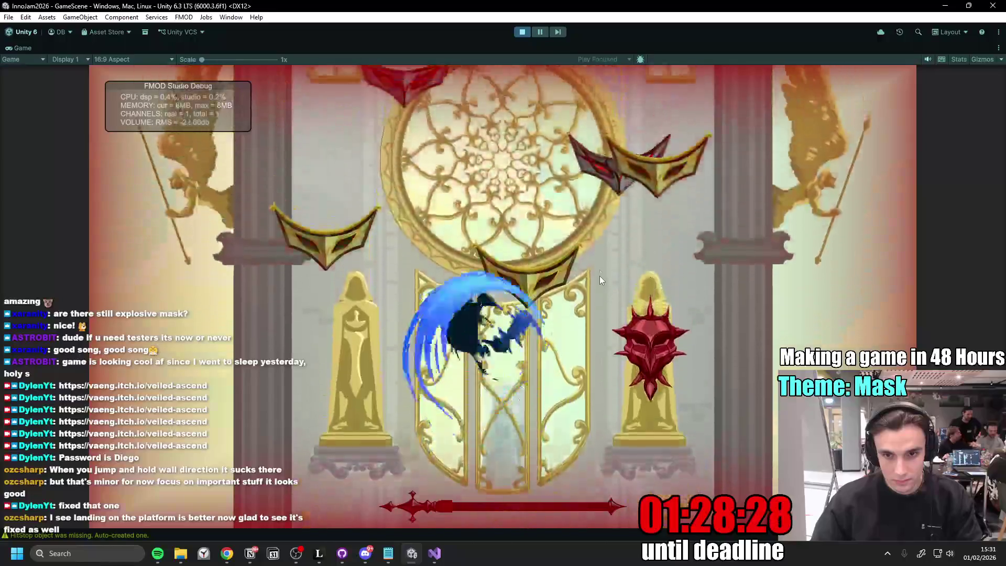
{"action": "key", "text": "space"}
{"action": "key", "text": "space"}
{"action": "key", "text": "space"}
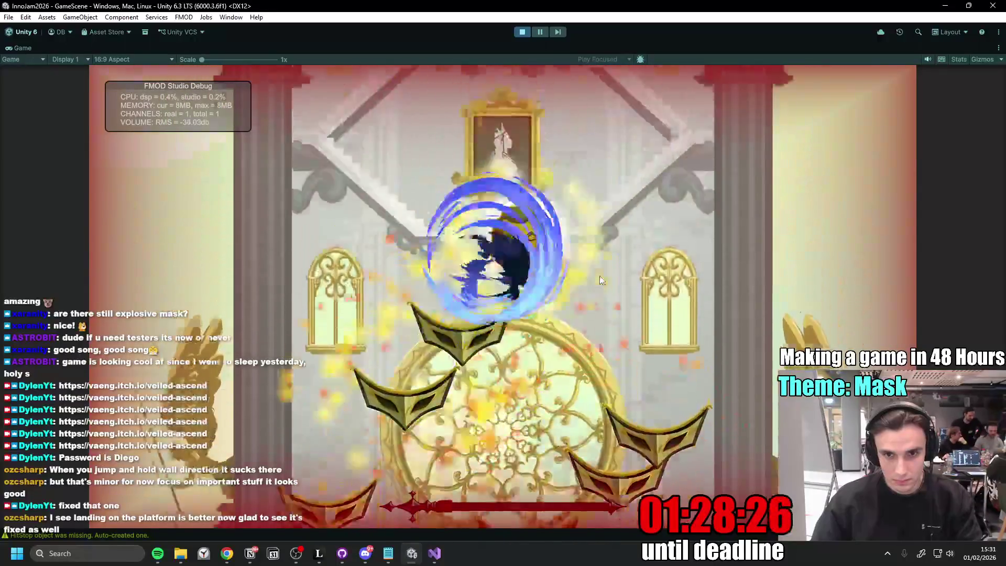
{"action": "key", "text": "space"}
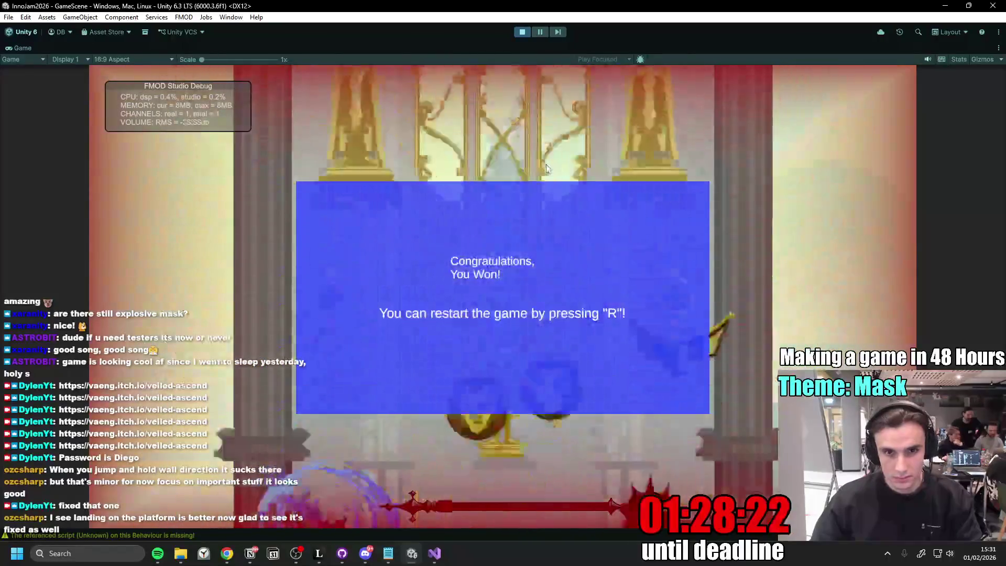
{"action": "key", "text": "space"}
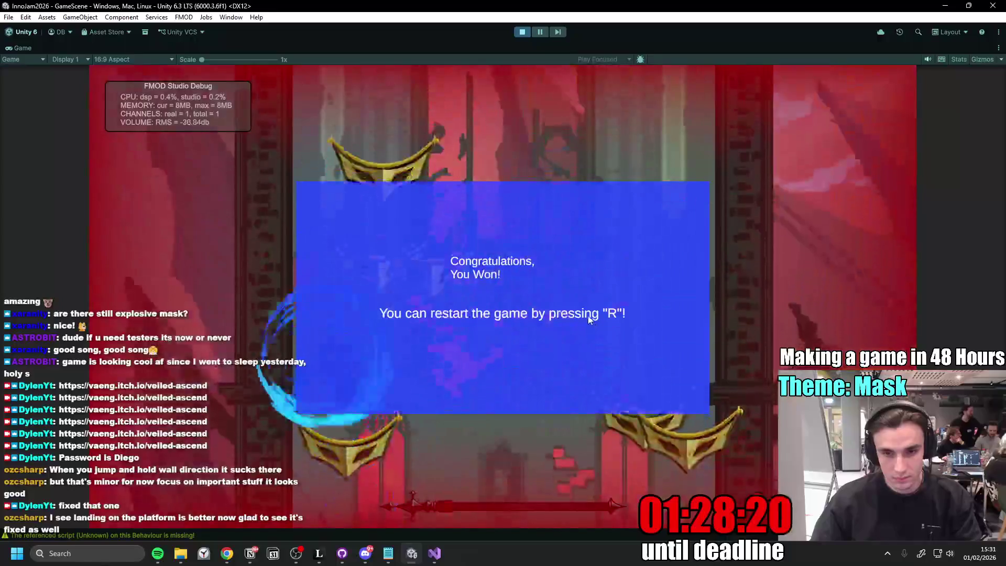
{"action": "key", "text": "space"}
{"action": "key", "text": "r"}
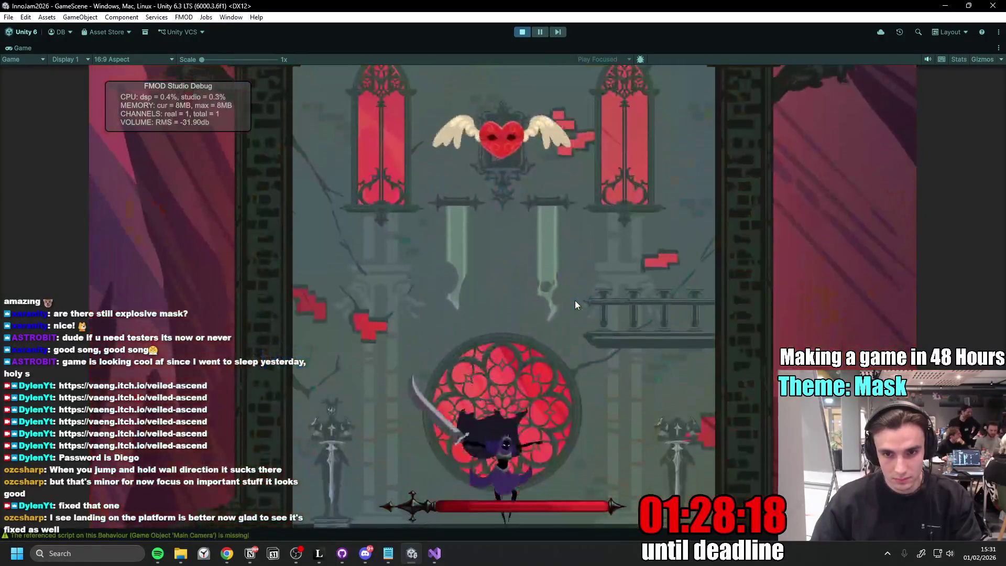
- Move, jump and spin-slash through the opening room toward the masked enemy, then stop Play mode
{"action": "key", "text": "a"}
{"action": "key", "text": "space"}
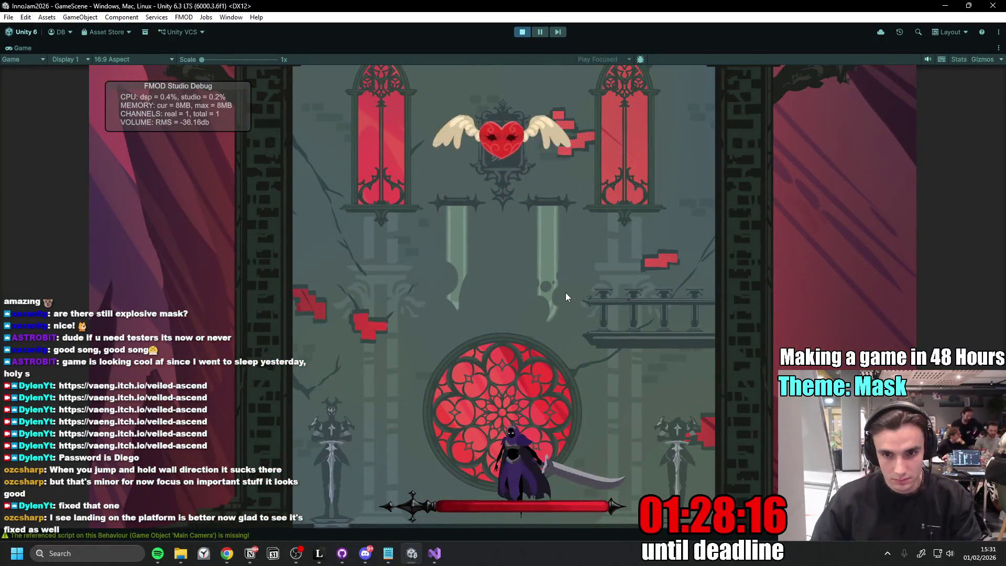
{"action": "key", "text": "space"}
{"action": "key", "text": "a"}
{"action": "key", "text": "d"}
{"action": "key", "text": "space"}
{"action": "key", "text": "space"}
{"action": "key", "text": "a"}
{"action": "key", "text": "space"}
{"action": "key", "text": "a"}
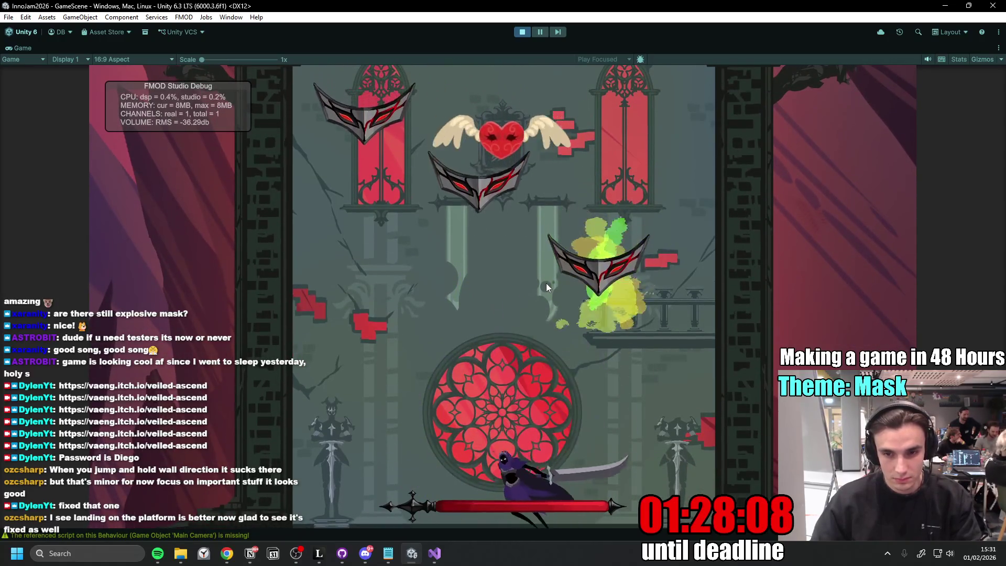
{"action": "key", "text": "space"}
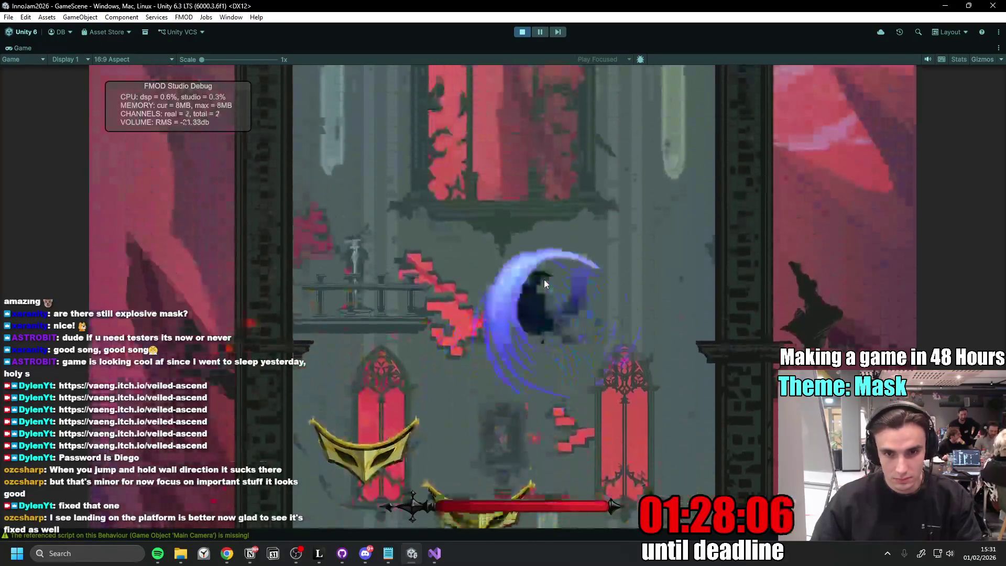
{"action": "left_click", "coordinate": [521, 32]}
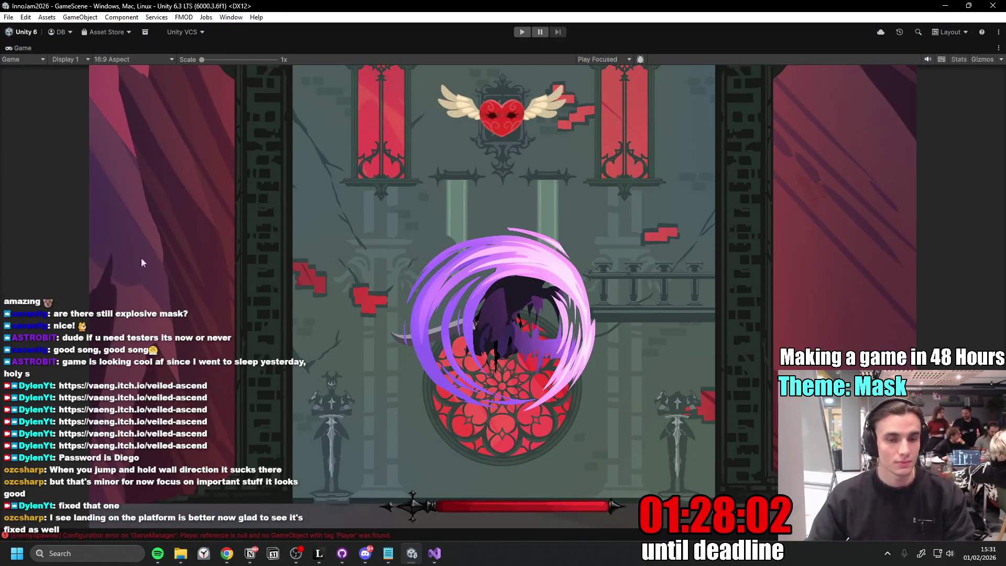
{"action": "left_click", "coordinate": [253, 554]}
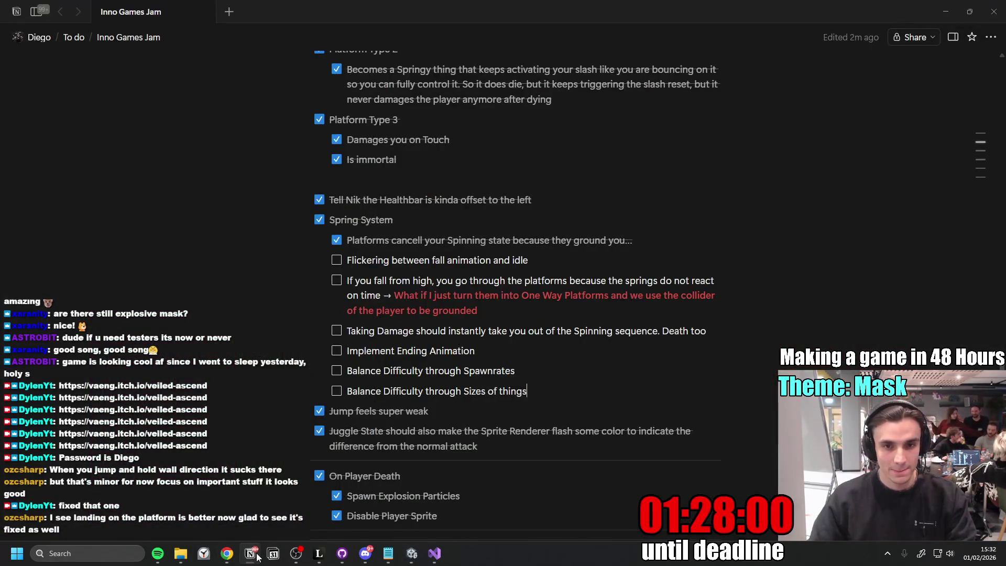
{"action": "left_click", "coordinate": [253, 554]}
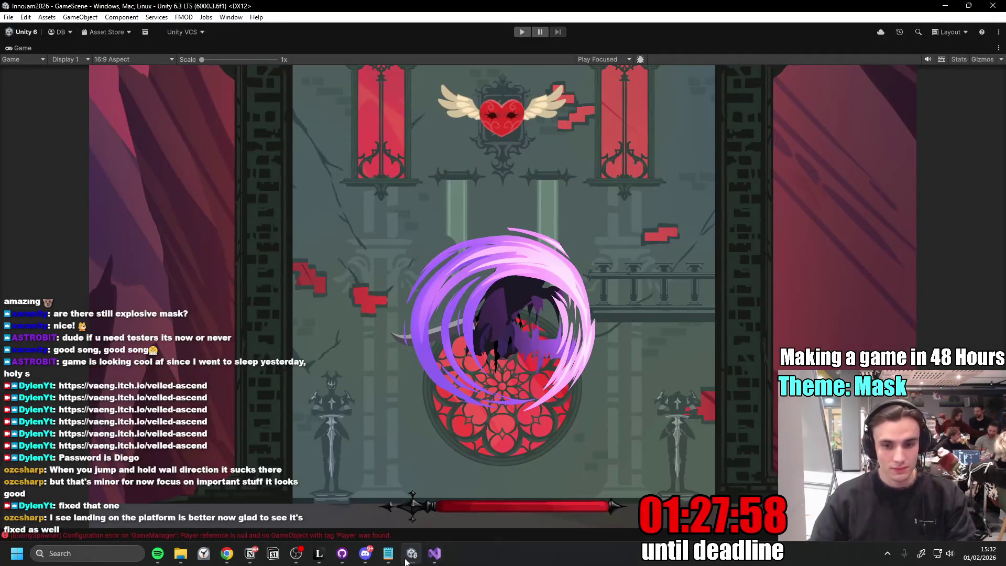
{"action": "left_click", "coordinate": [411, 555]}
{"action": "left_click", "coordinate": [413, 555]}
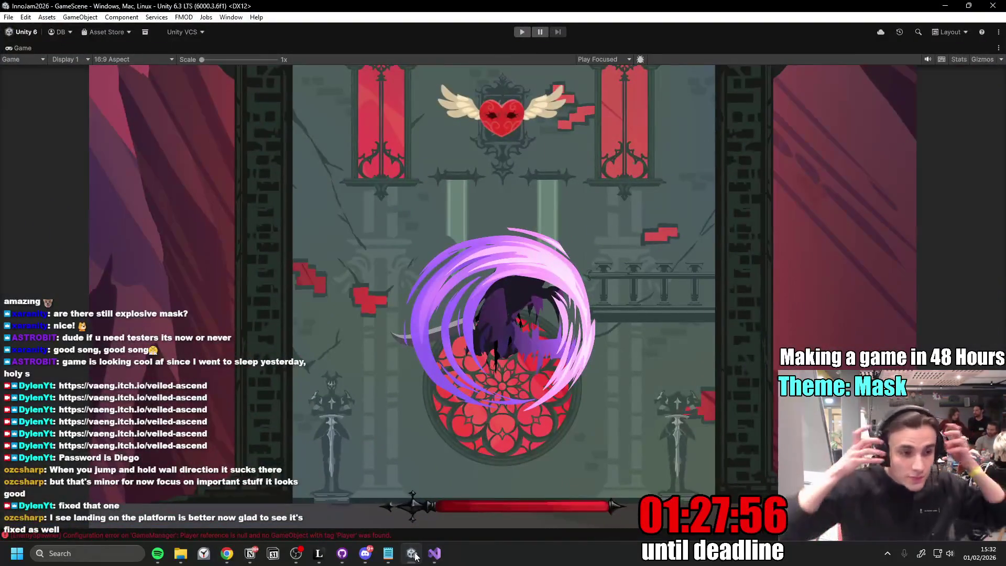
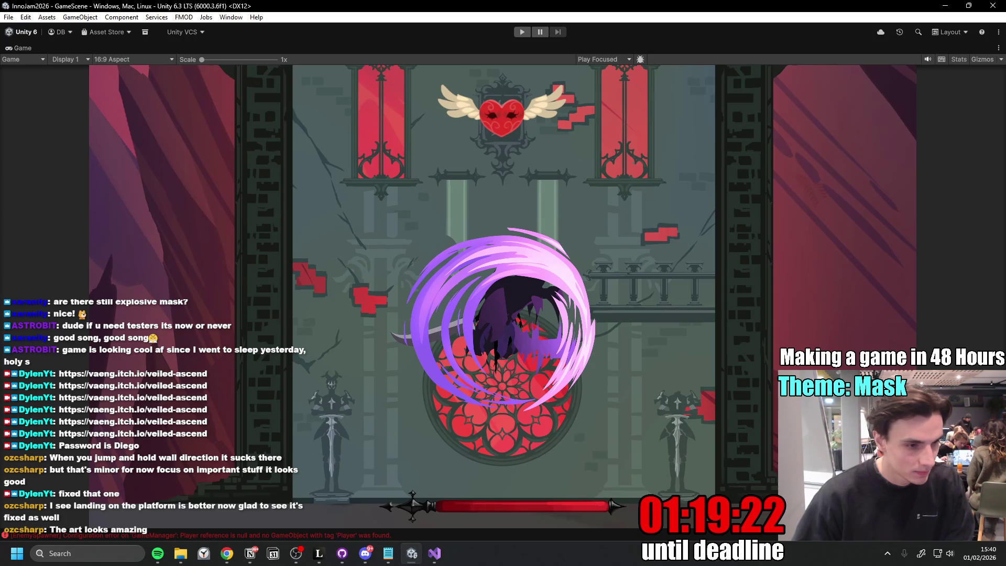
- Restore the full editor layout, then glance at the itch.io project page and the jam to-do list
{"action": "key", "text": "alt+Tab"}
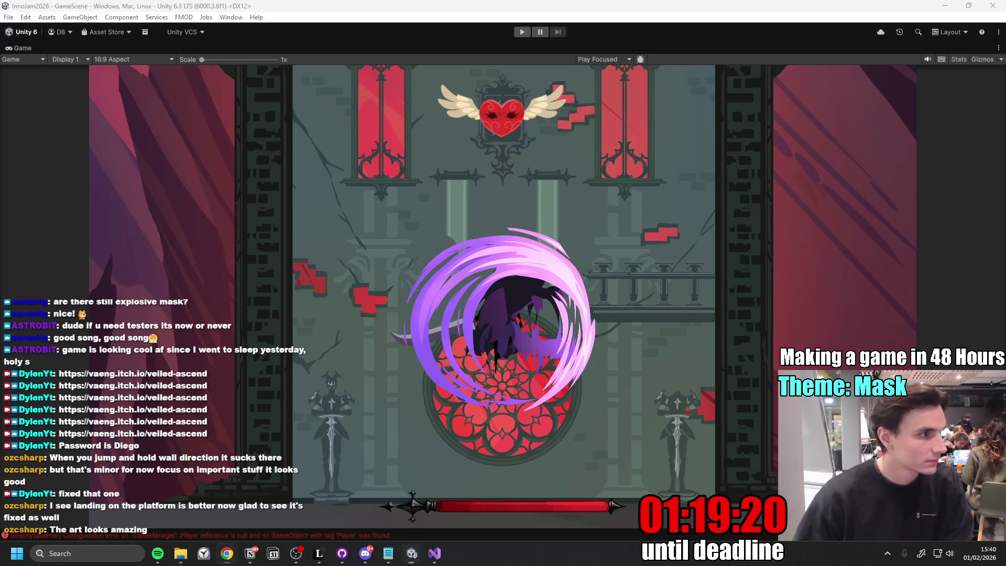
{"action": "double_click", "coordinate": [28, 50]}
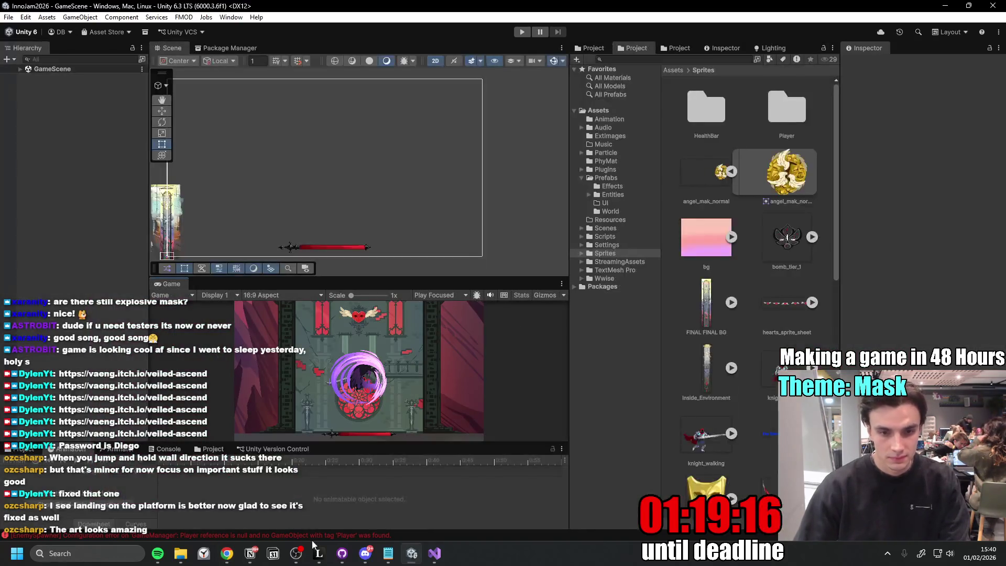
{"action": "left_click", "coordinate": [227, 553]}
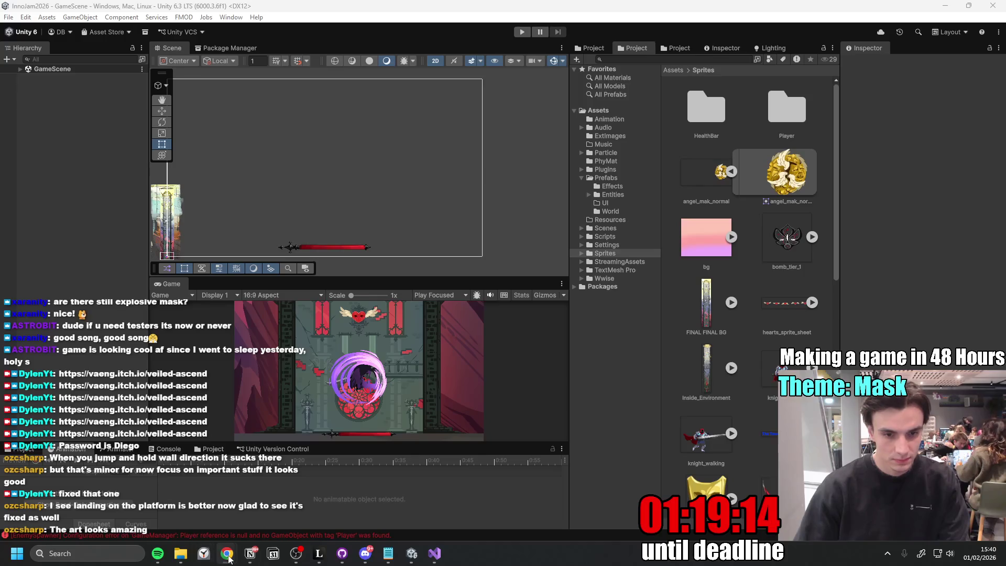
{"action": "left_click", "coordinate": [227, 554]}
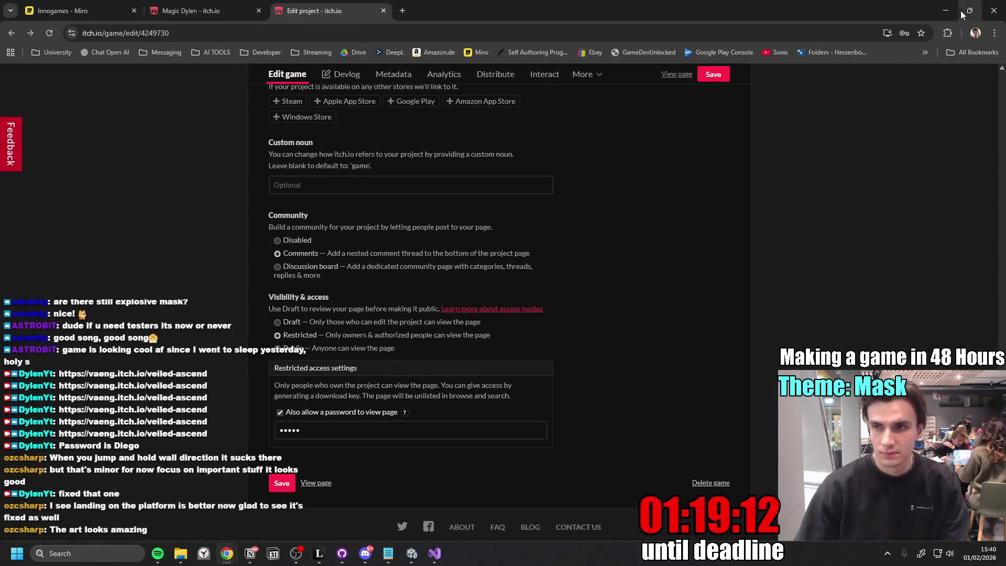
{"action": "left_click", "coordinate": [945, 10]}
{"action": "left_click", "coordinate": [253, 555]}
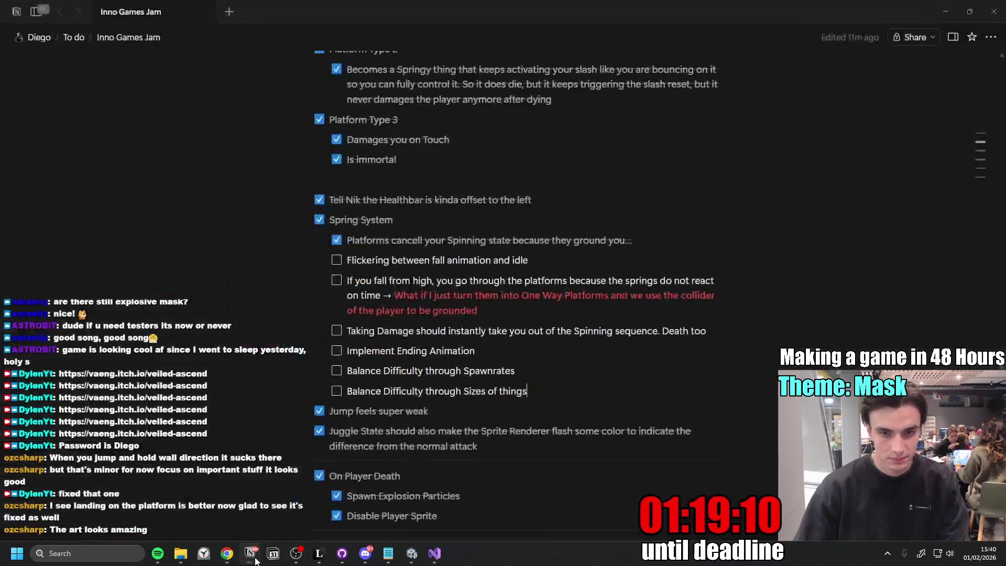
- Save the shared damage artwork from Discord as DAMAGE.png and return to Unity
{"action": "left_click", "coordinate": [365, 553]}
{"action": "left_click", "coordinate": [312, 407]}
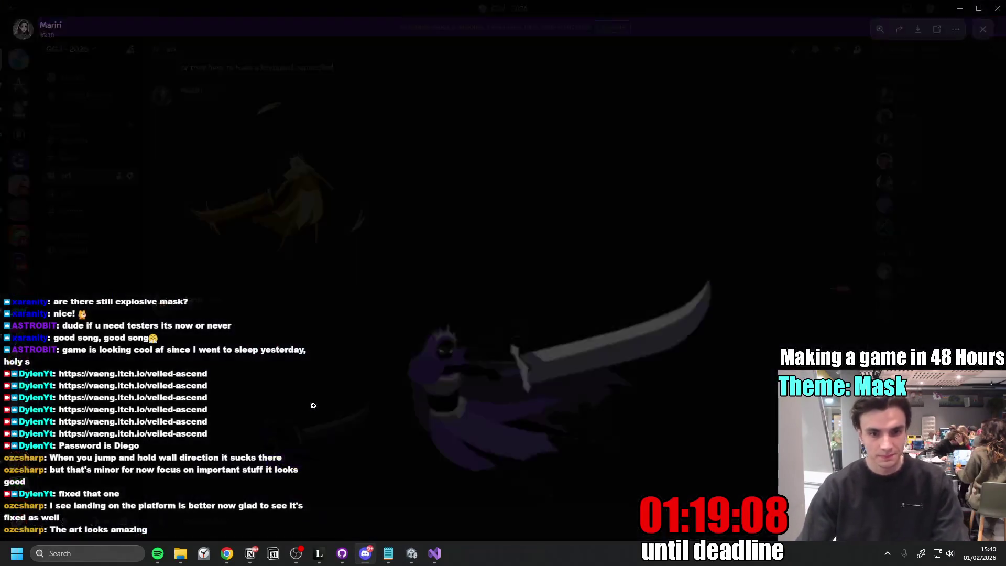
{"action": "right_click", "coordinate": [468, 391]}
{"action": "left_click", "coordinate": [495, 422]}
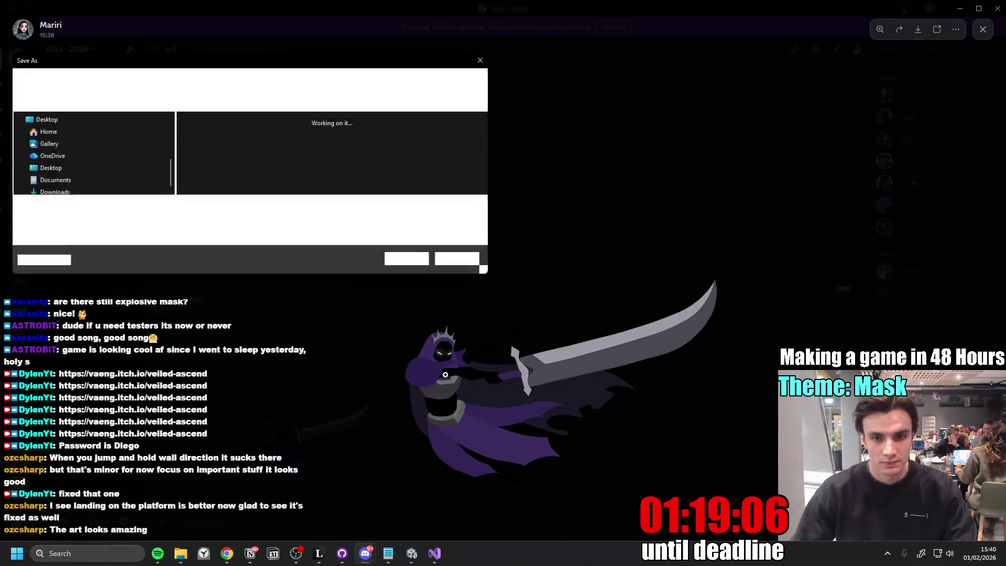
{"action": "left_click", "coordinate": [414, 262]}
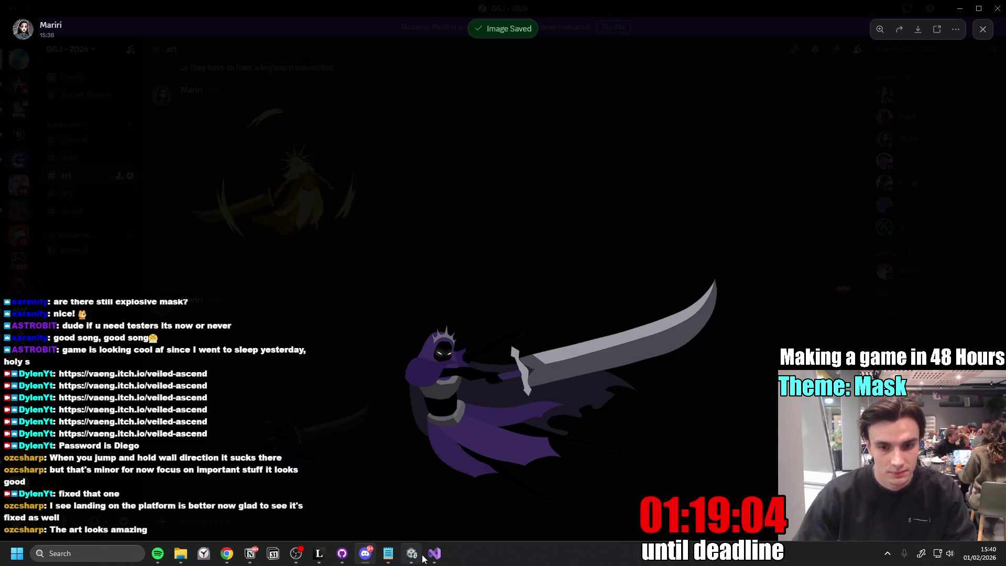
{"action": "left_click", "coordinate": [411, 553]}
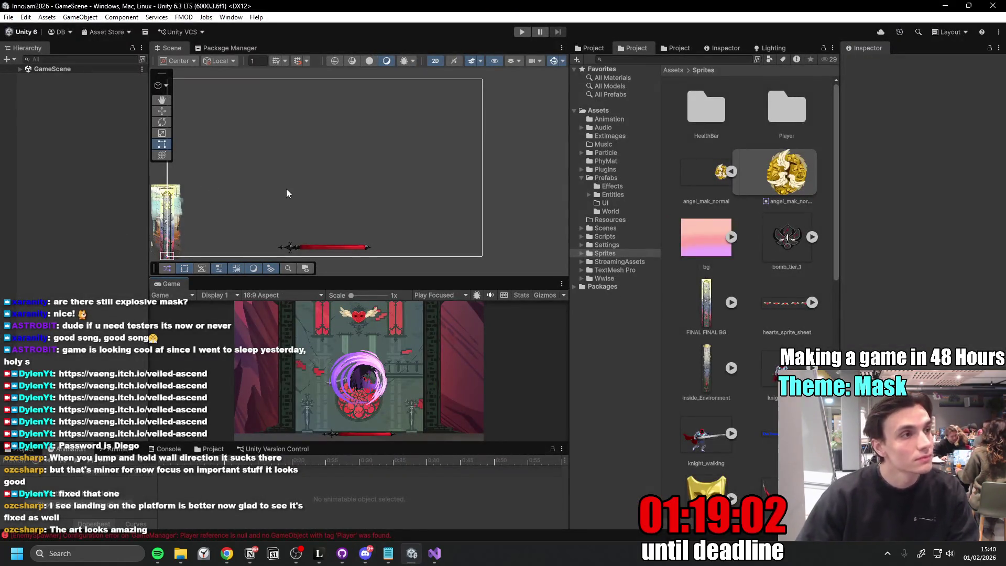
- Show the Console and locate the GameManager object behind the missing-Player error
{"action": "left_click_drag", "start_coordinate": [286, 189], "coordinate": [386, 180]}
{"action": "scroll", "coordinate": [268, 175], "scroll_direction": "up", "scroll_amount": 2}
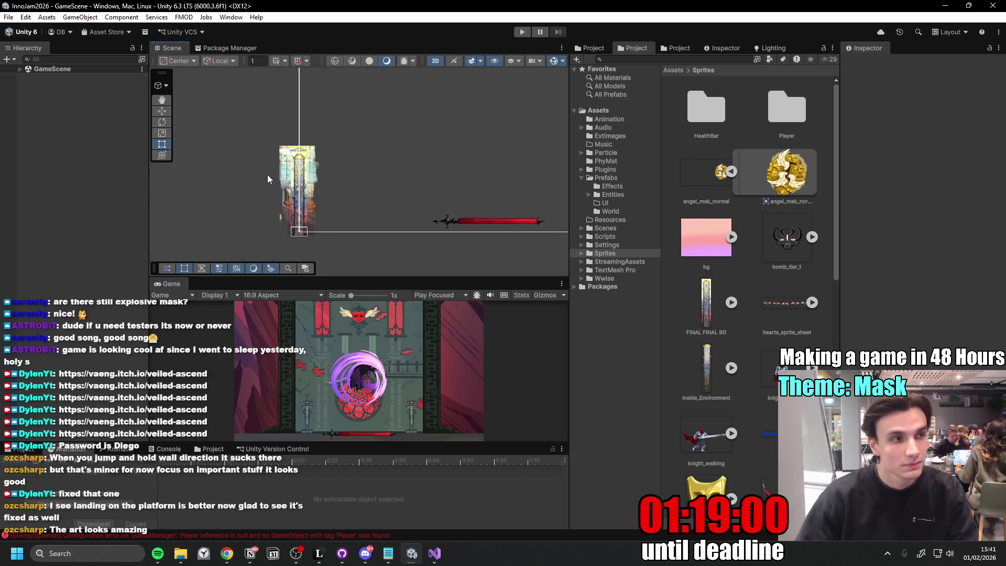
{"action": "scroll", "coordinate": [328, 229], "scroll_direction": "up", "scroll_amount": 2}
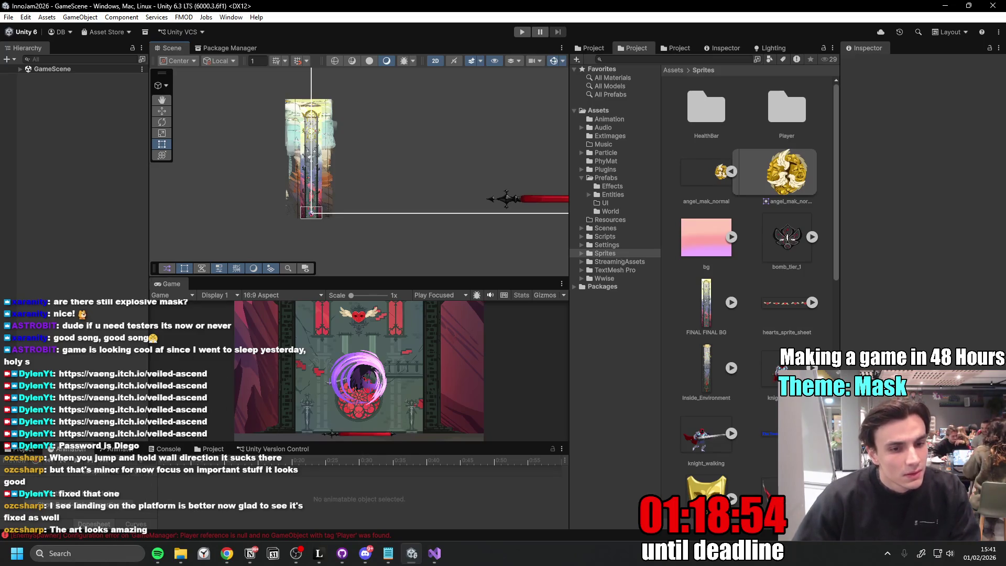
{"action": "left_click", "coordinate": [168, 449]}
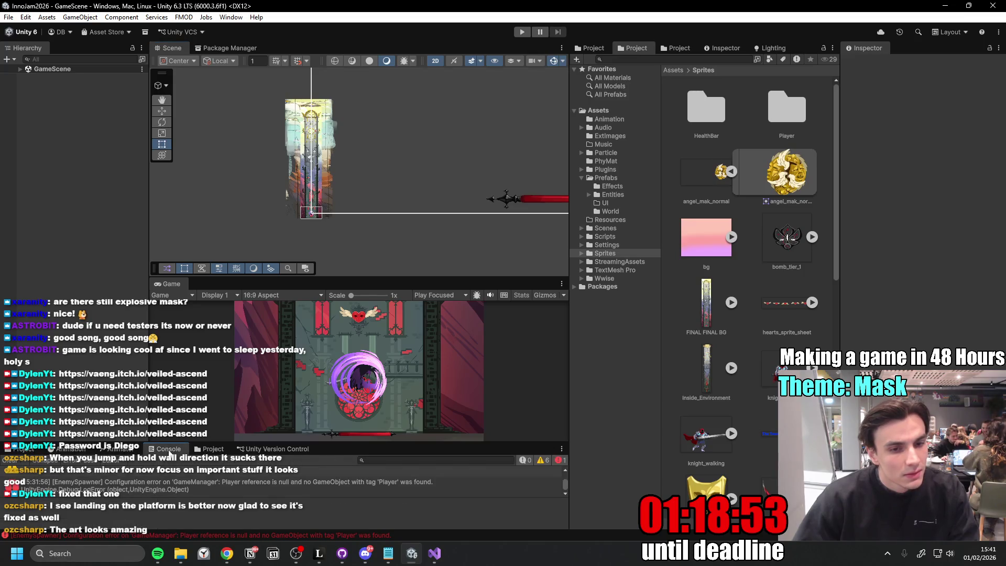
{"action": "left_click", "coordinate": [301, 482]}
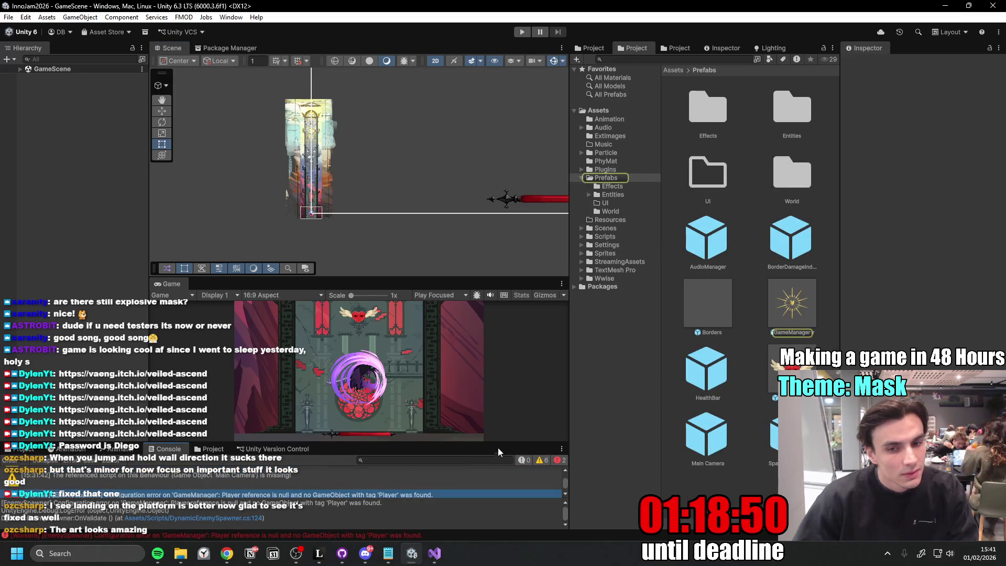
- Make the Console taller and widen the Scene/Game views and the Project folder tree
{"action": "mouse_move", "coordinate": [498, 446]}
{"action": "left_mouse_down"}
{"action": "mouse_move", "coordinate": [550, 376]}
{"action": "mouse_move", "coordinate": [627, 360]}
{"action": "left_mouse_up"}
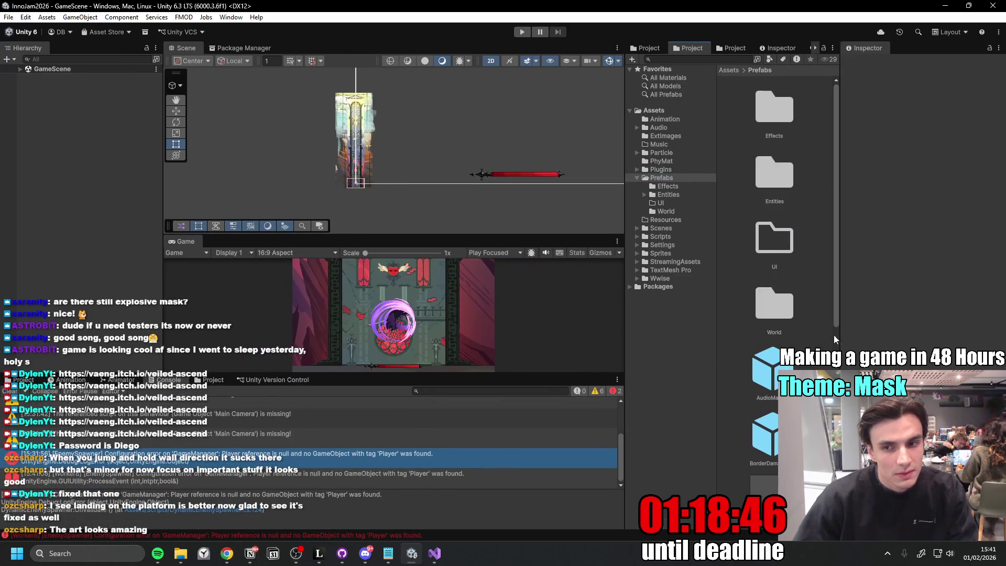
{"action": "left_click_drag", "start_coordinate": [839, 339], "coordinate": [881, 340]}
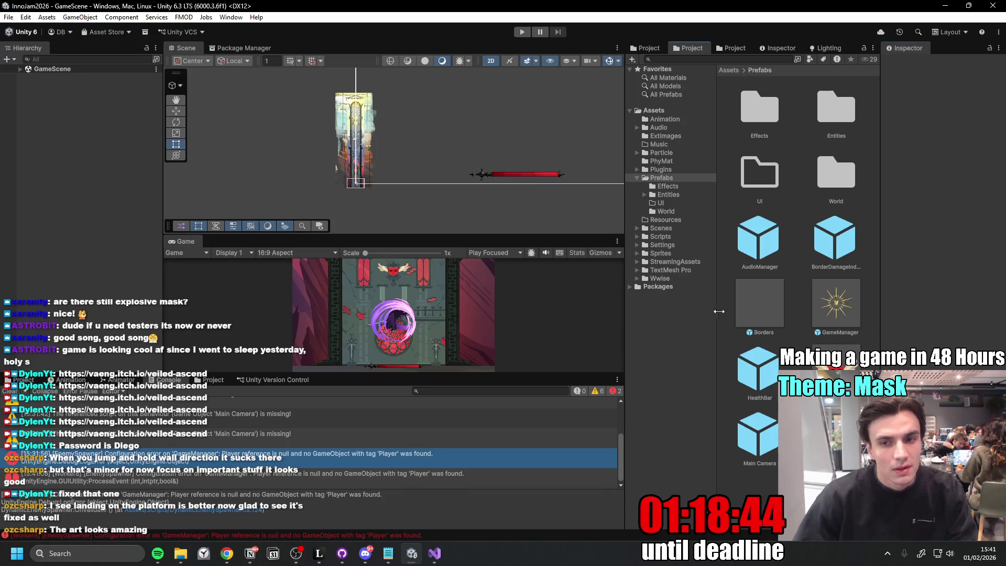
{"action": "left_click_drag", "start_coordinate": [718, 311], "coordinate": [757, 317]}
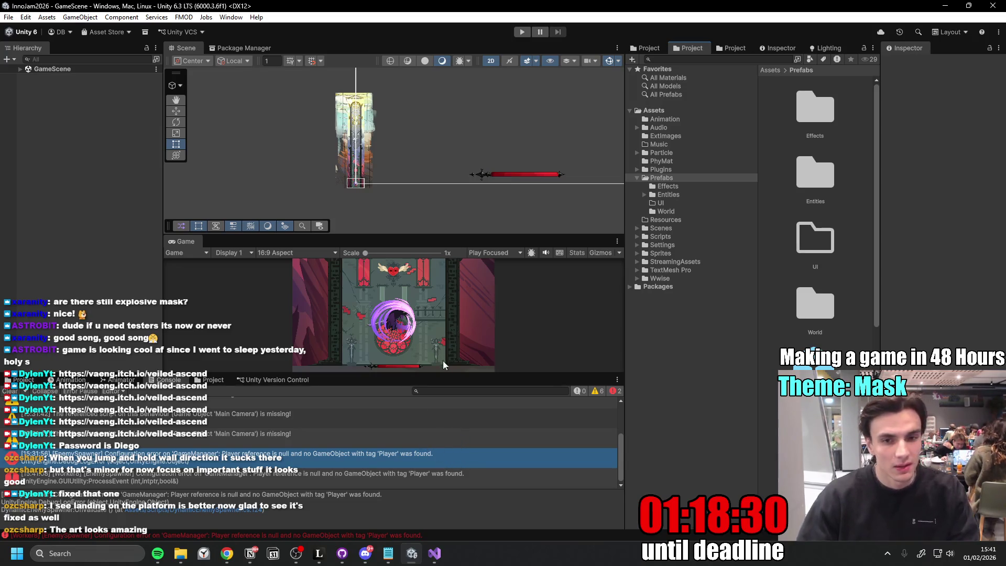
- Ping the GameManager prefab from each Player-reference error, then browse the Entities prefabs folder
{"action": "left_click", "coordinate": [330, 463]}
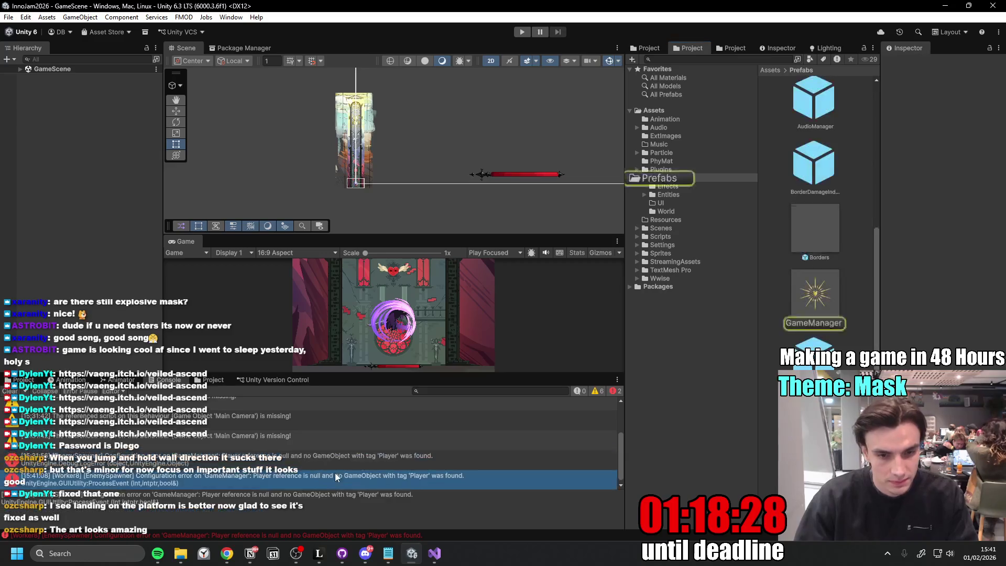
{"action": "left_click", "coordinate": [370, 483]}
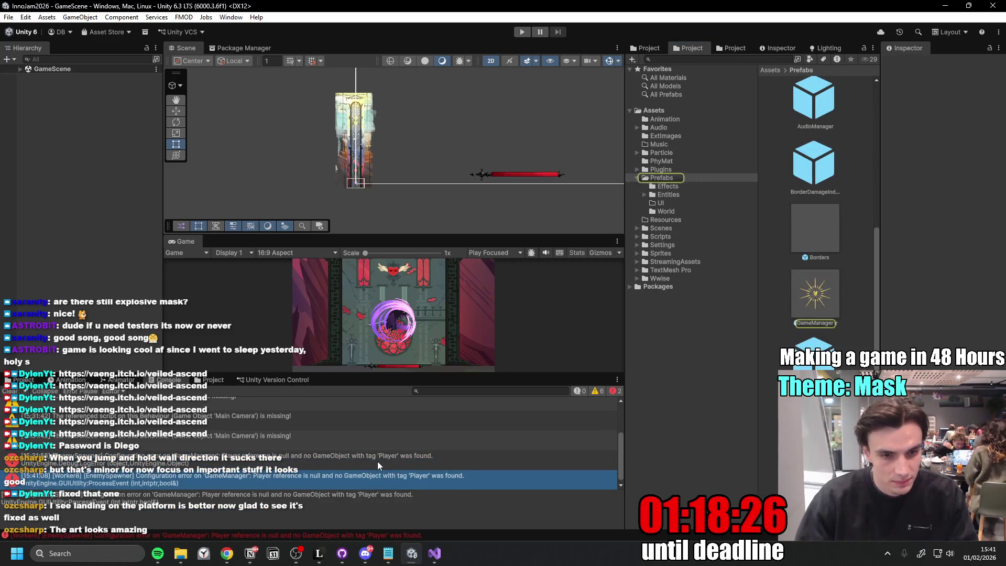
{"action": "left_click", "coordinate": [377, 462]}
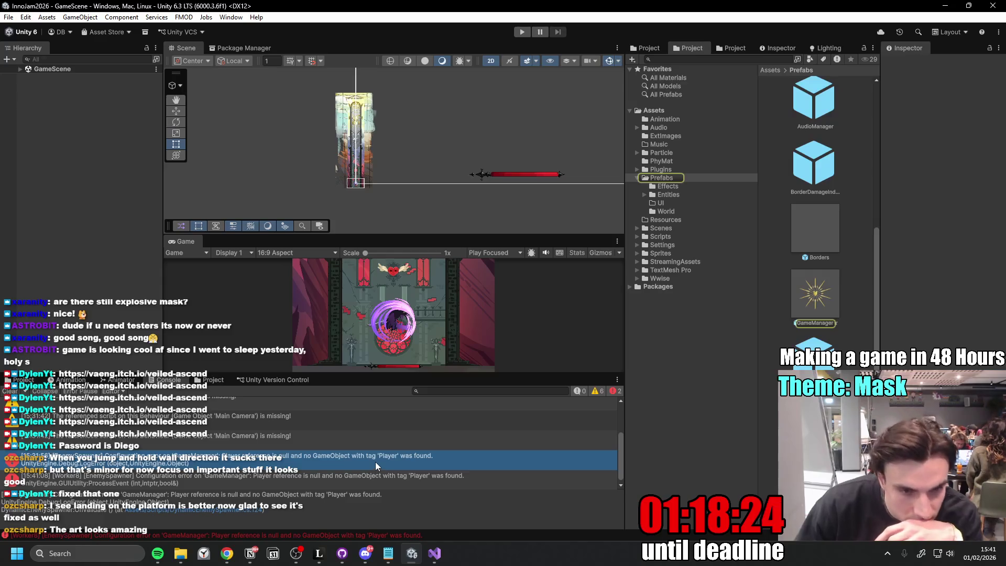
{"action": "left_click", "coordinate": [372, 479]}
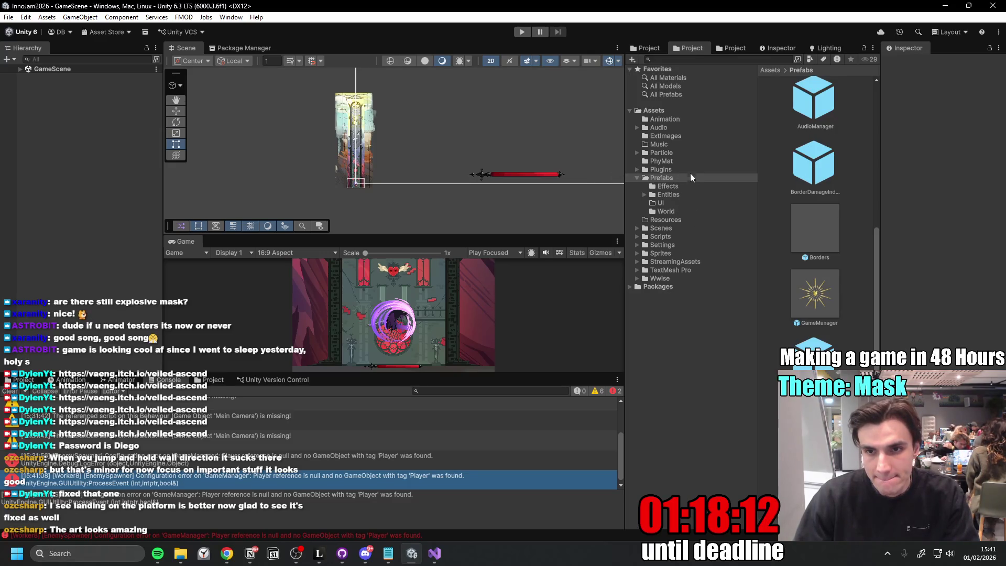
{"action": "left_click", "coordinate": [677, 193]}
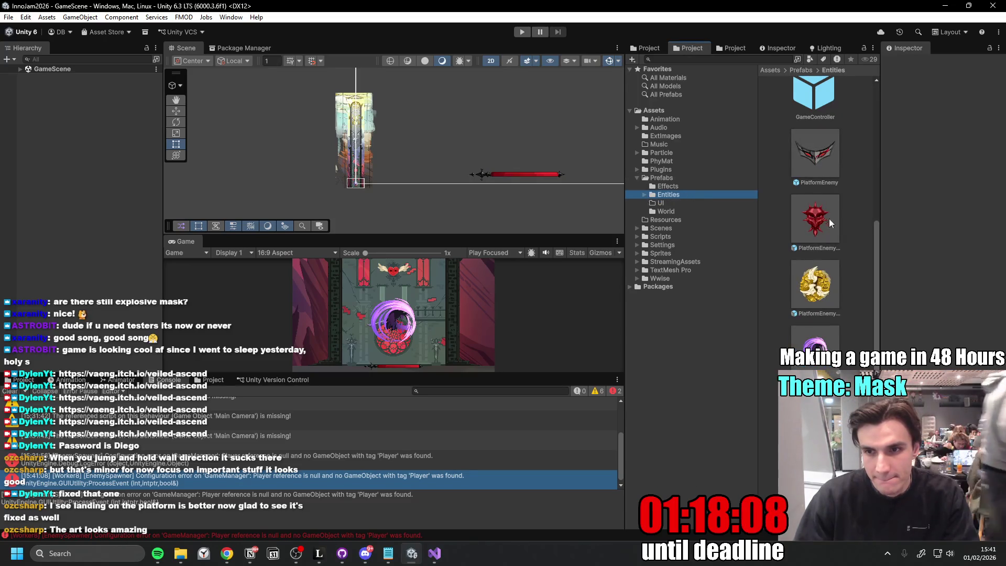
{"action": "scroll", "coordinate": [802, 224], "scroll_direction": "up", "scroll_amount": 3}
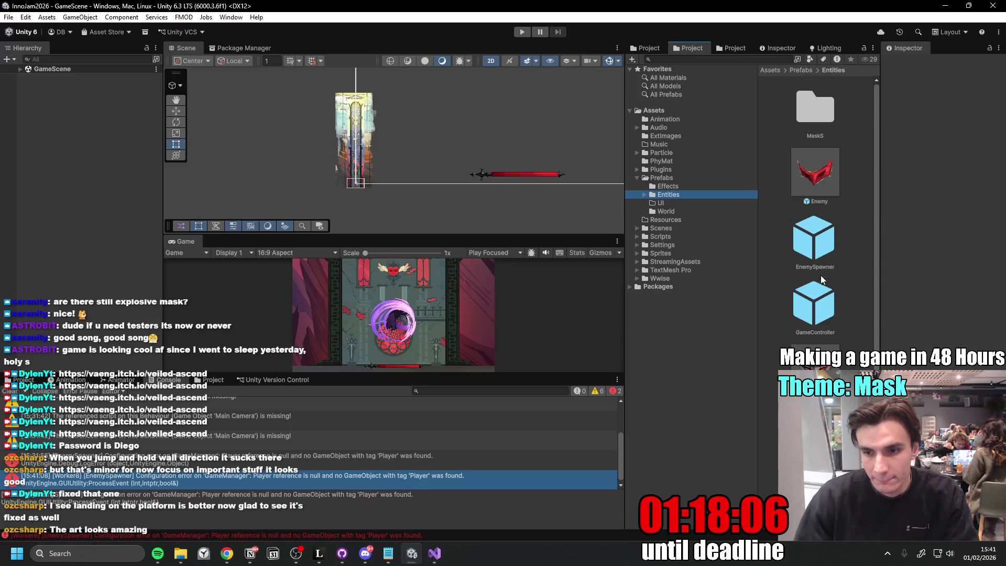
{"action": "scroll", "coordinate": [821, 279], "scroll_direction": "down", "scroll_amount": 3}
{"action": "scroll", "coordinate": [822, 279], "scroll_direction": "down", "scroll_amount": 2}
- Enter Prefab Mode on Player, inspect its PlayerVisuals child, then browse the Sprites folder
{"action": "double_click", "coordinate": [815, 338]}
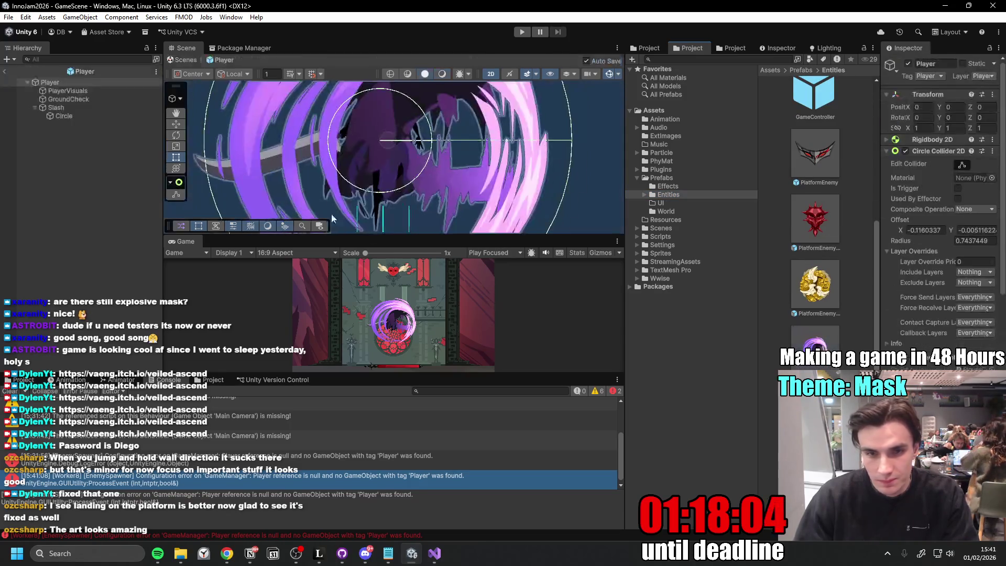
{"action": "left_click", "coordinate": [102, 93]}
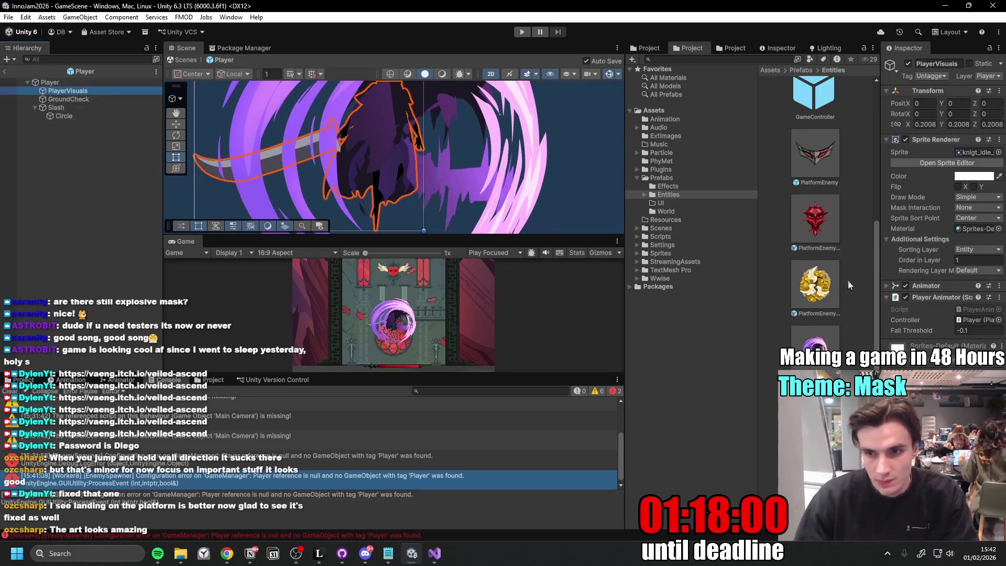
{"action": "scroll", "coordinate": [813, 284], "scroll_direction": "up", "scroll_amount": 3}
{"action": "scroll", "coordinate": [810, 281], "scroll_direction": "down", "scroll_amount": 3}
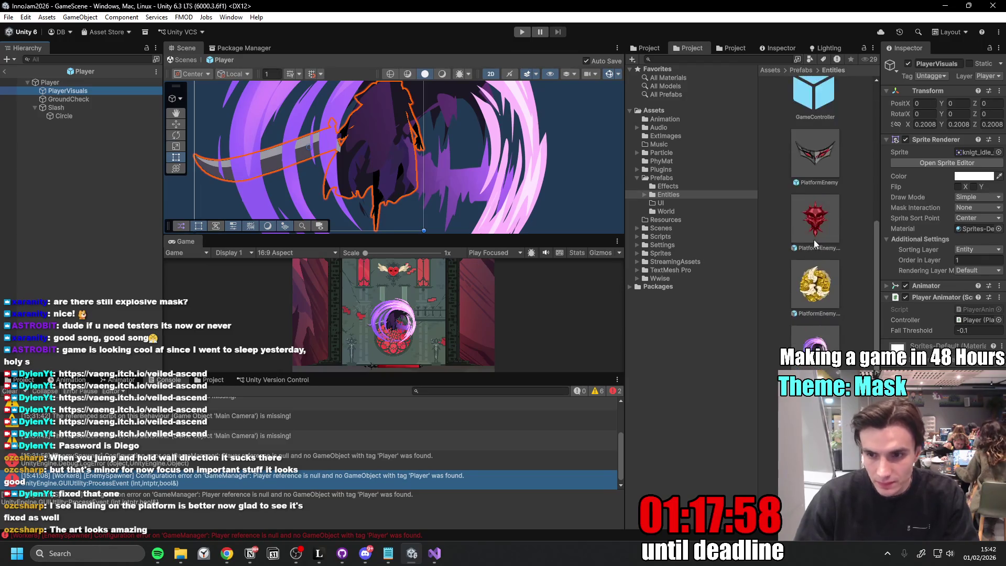
{"action": "left_click", "coordinate": [668, 252]}
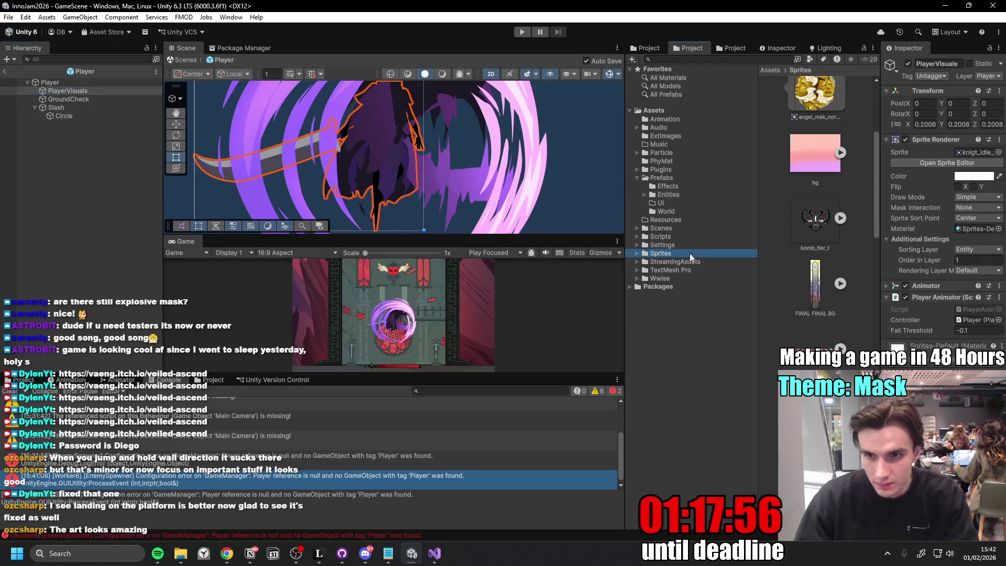
- Bring the new knight_damage.png from the file explorer into the Sprites/Player folder
{"action": "double_click", "coordinate": [820, 180]}
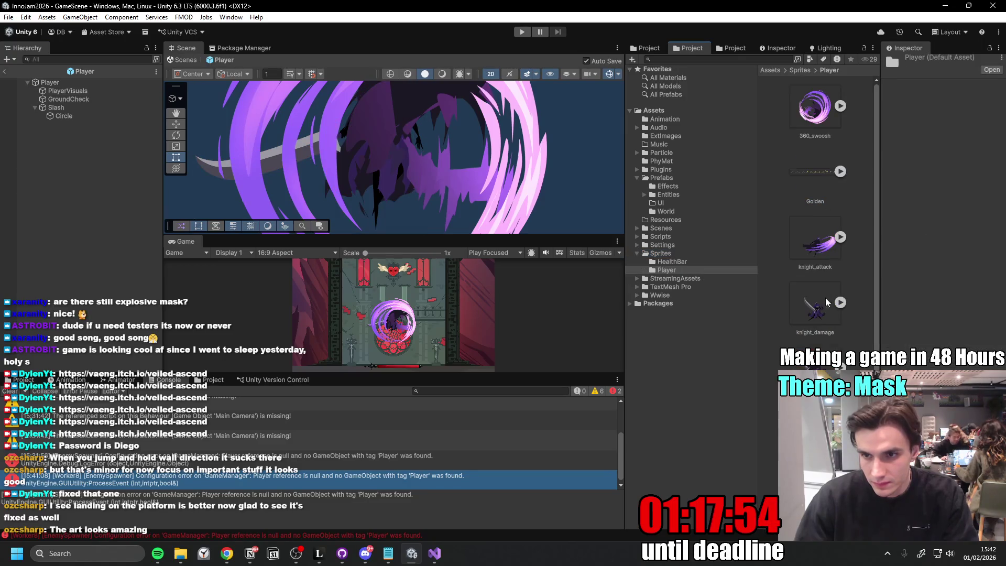
{"action": "scroll", "coordinate": [810, 274], "scroll_direction": "down", "scroll_amount": 2}
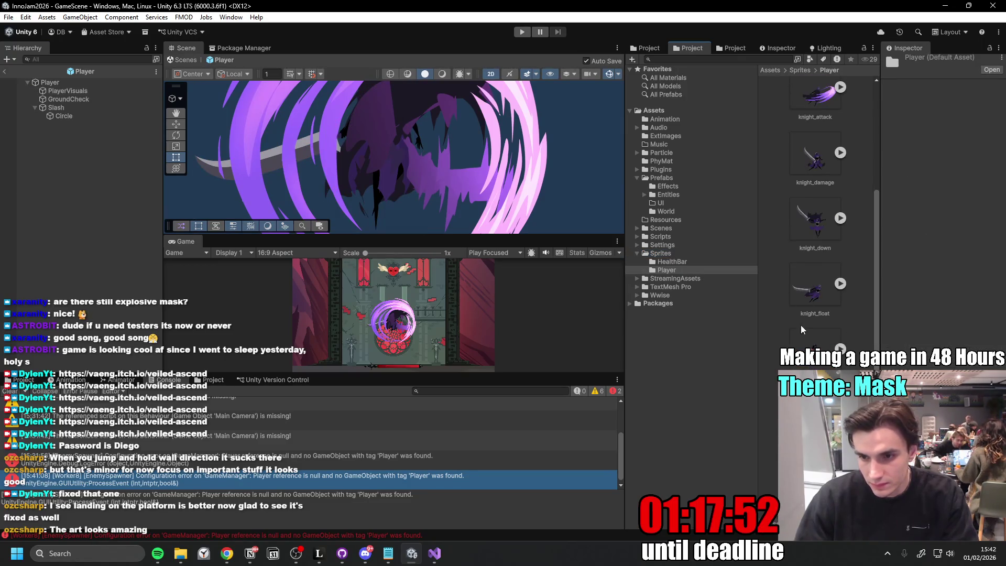
{"action": "scroll", "coordinate": [796, 335], "scroll_direction": "up", "scroll_amount": 2}
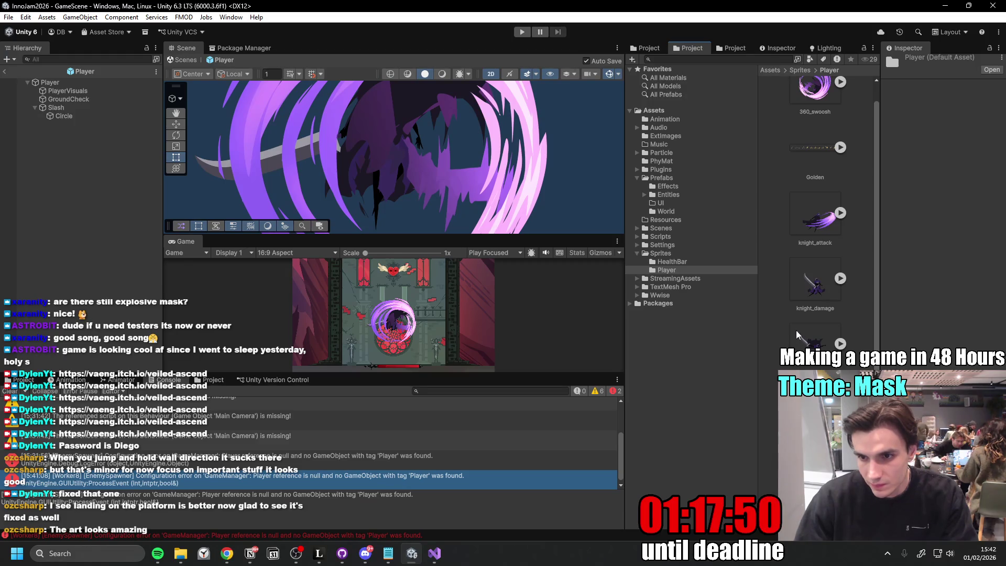
{"action": "left_click", "coordinate": [819, 292]}
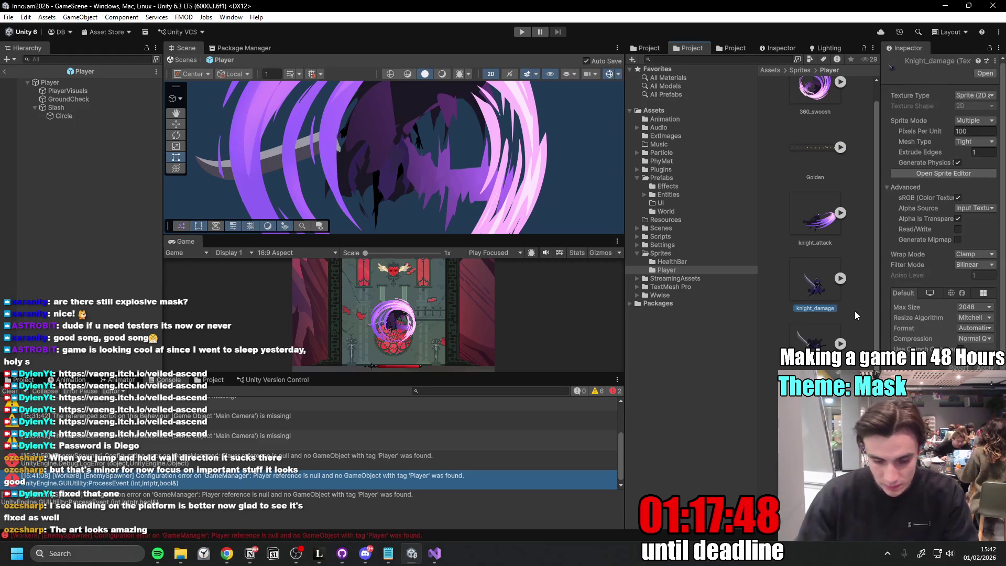
{"action": "key", "text": "F2"}
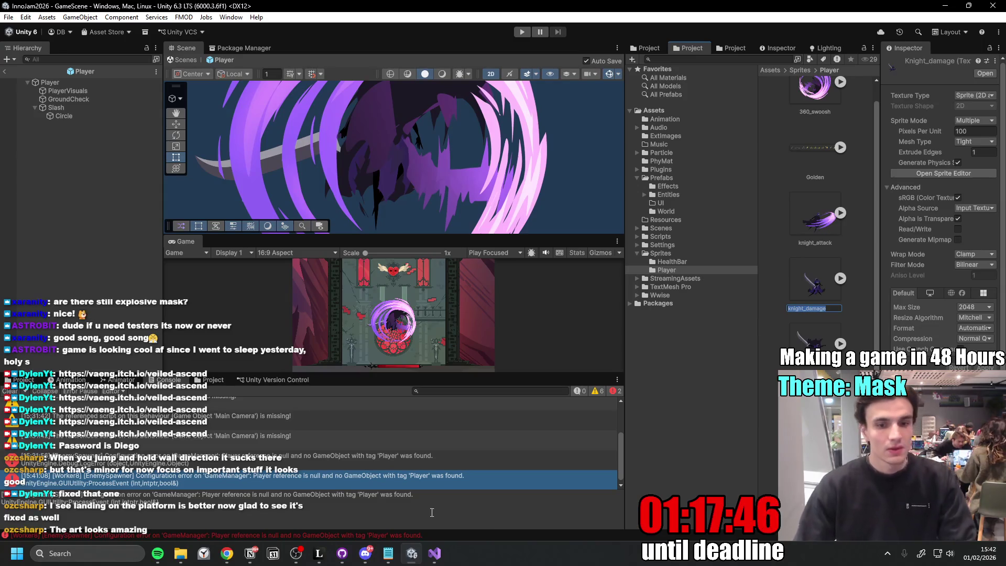
{"action": "left_click", "coordinate": [185, 553]}
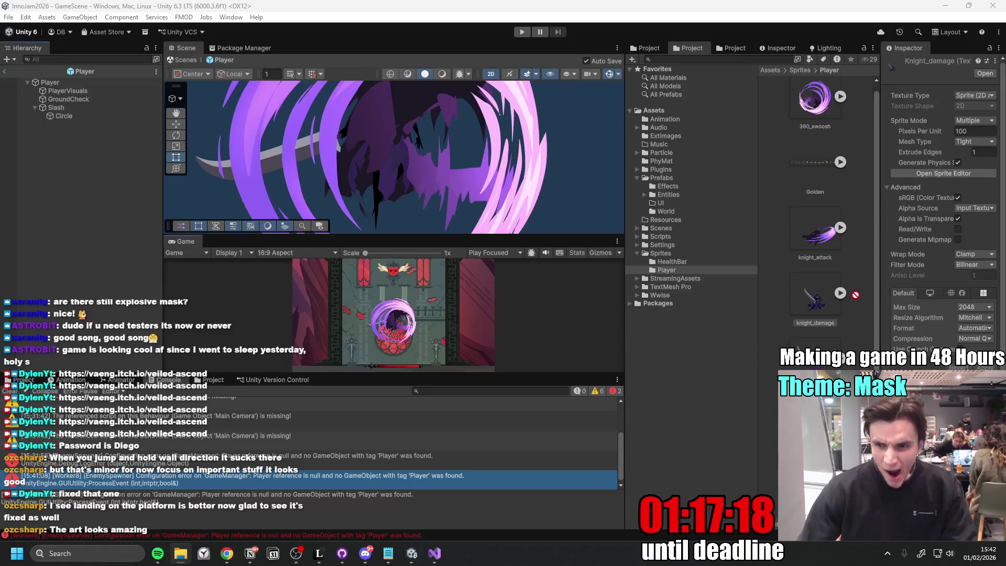
{"action": "left_click_drag", "start_coordinate": [856, 299], "coordinate": [766, 357]}
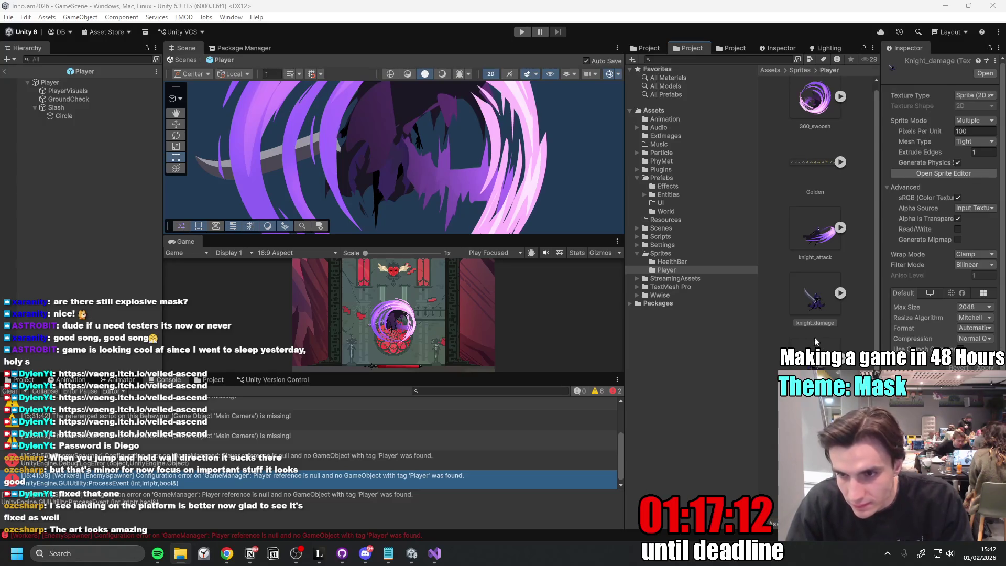
- Delete the old knight_damage asset and rename 'knight_damage 1' to knight_damage
{"action": "left_click", "coordinate": [813, 307]}
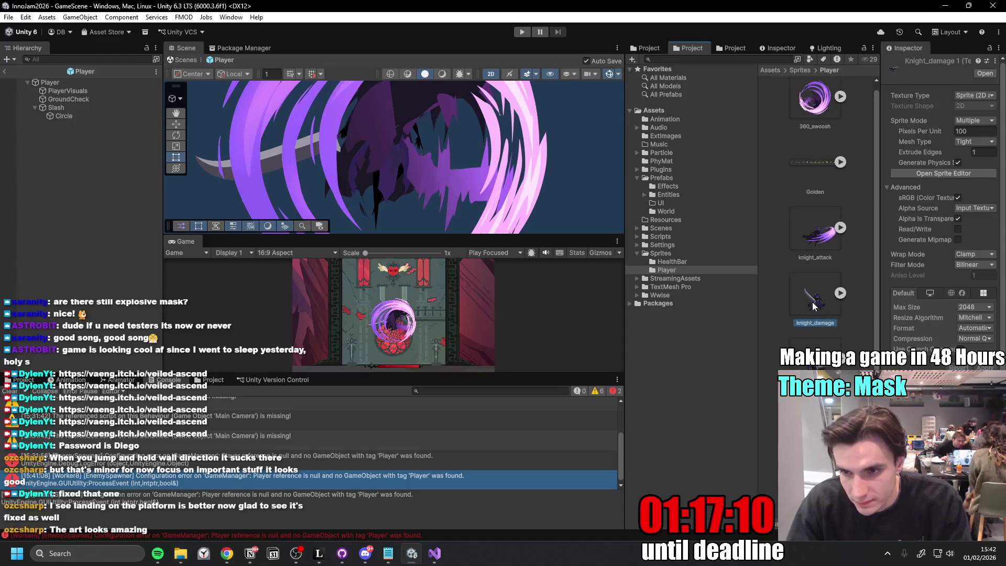
{"action": "key", "text": "Delete"}
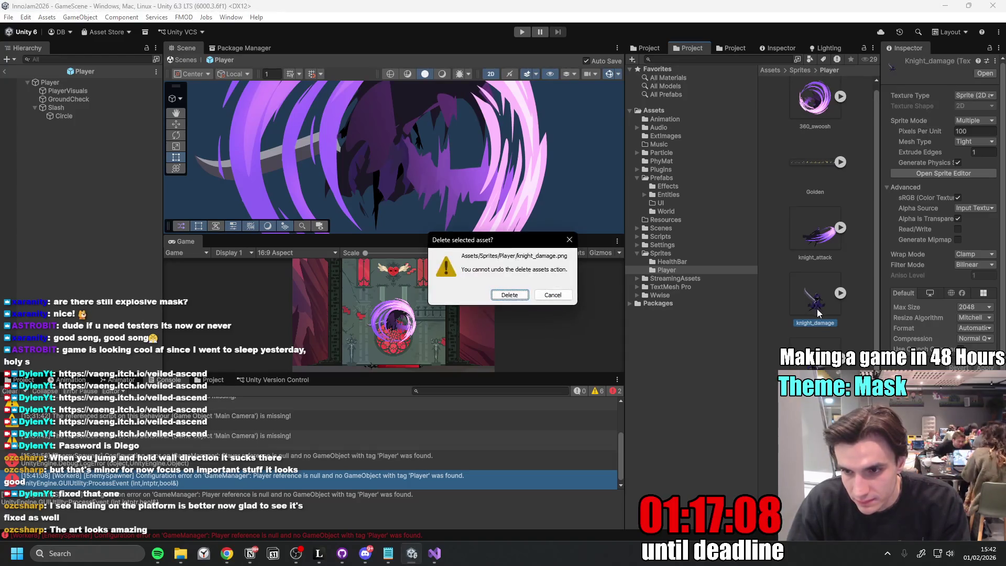
{"action": "key", "text": "Return"}
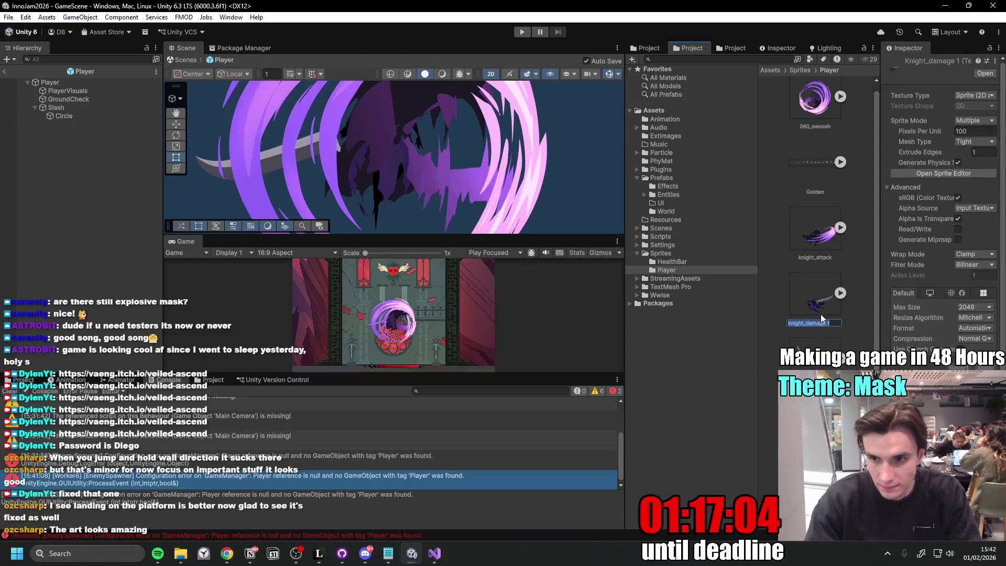
{"action": "key", "text": "Right"}
{"action": "key", "text": "BackSpace"}
{"action": "key", "text": "BackSpace"}
{"action": "key", "text": "Return"}
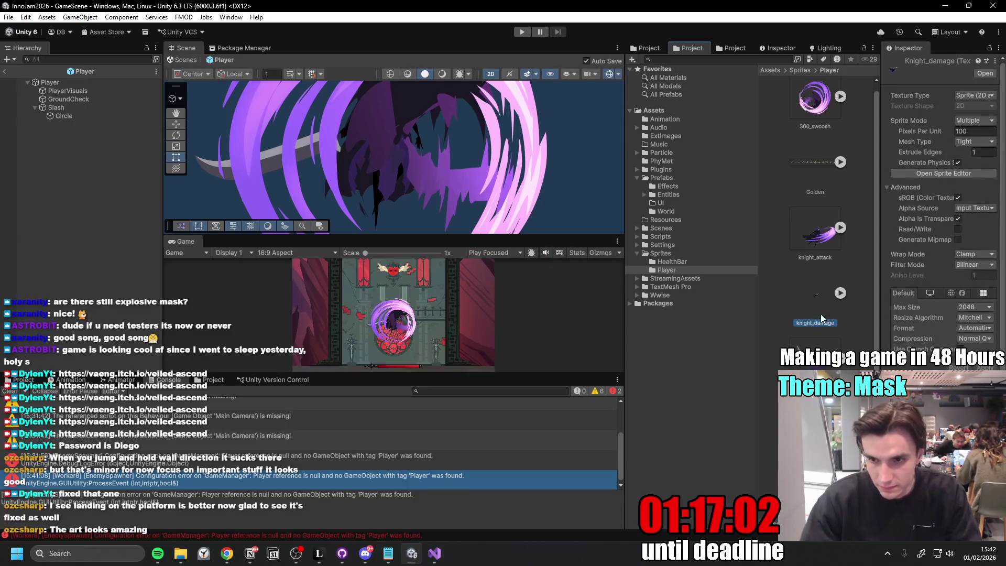
- Select PlayerVisuals, switch to the Hurt clip and add the knight_damage sprite to its timeline
{"action": "left_click", "coordinate": [72, 90]}
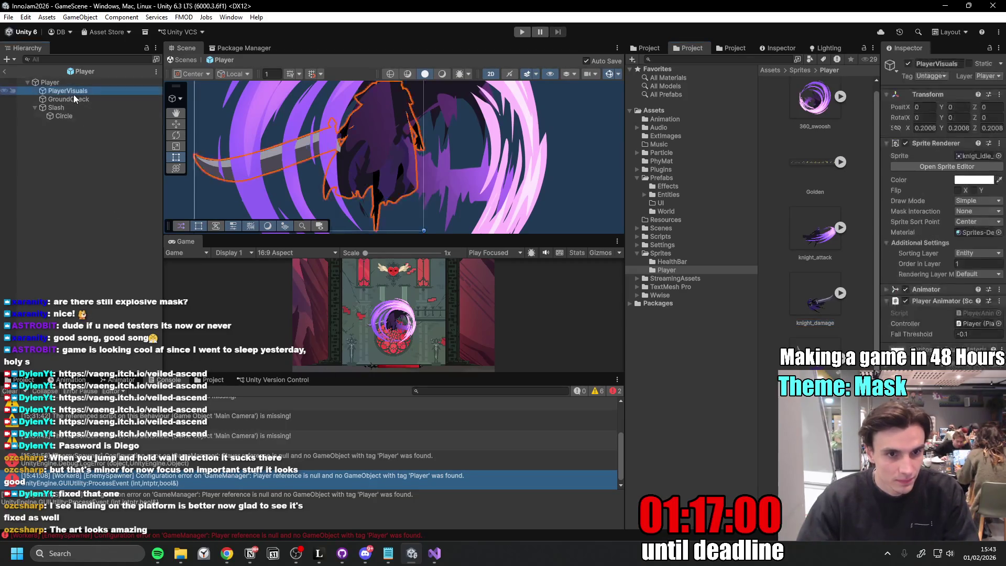
{"action": "left_click", "coordinate": [69, 379]}
{"action": "left_click", "coordinate": [49, 404]}
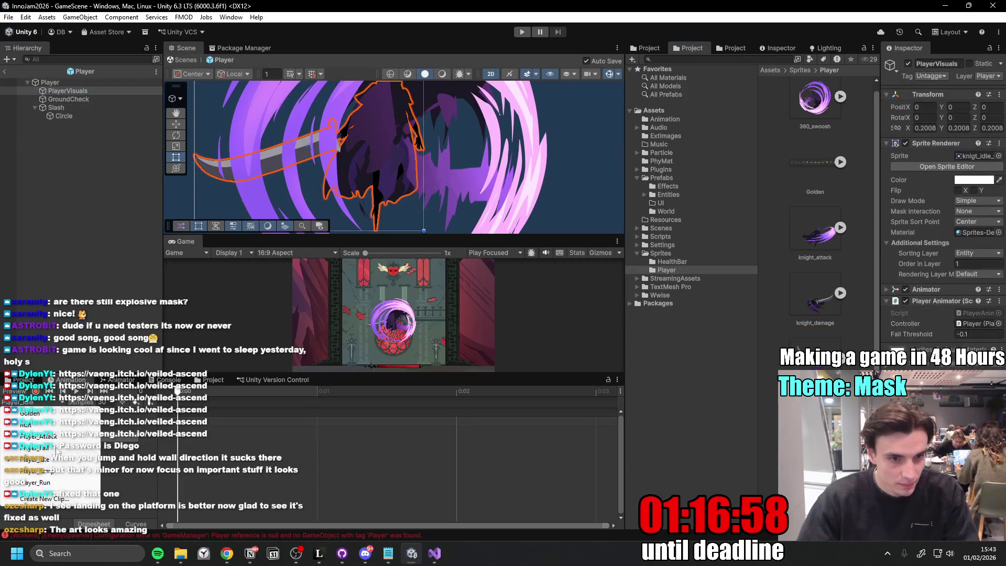
{"action": "left_click", "coordinate": [41, 427]}
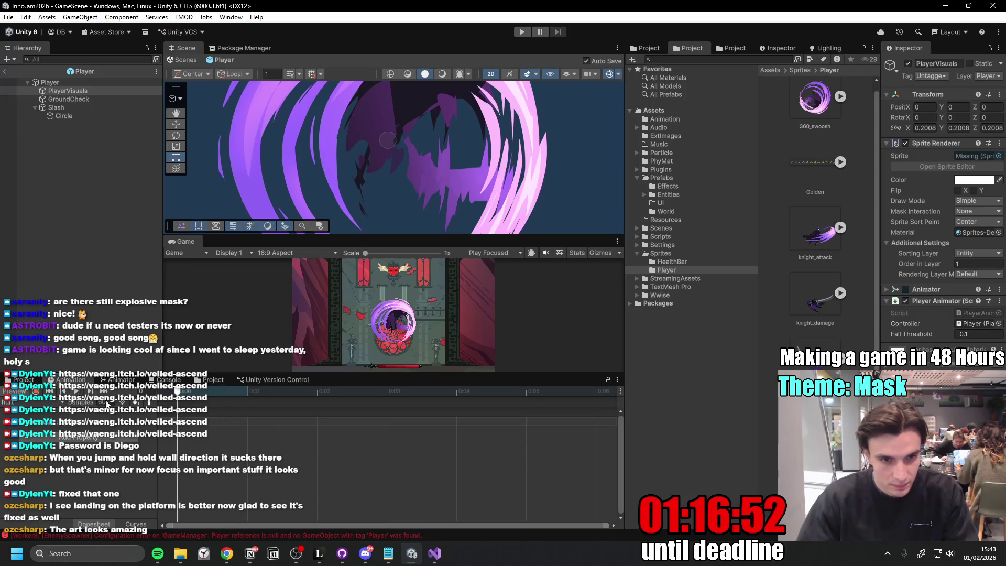
{"action": "left_click", "coordinate": [252, 426]}
{"action": "left_click", "coordinate": [815, 308]}
{"action": "left_click_drag", "start_coordinate": [815, 307], "coordinate": [182, 409]}
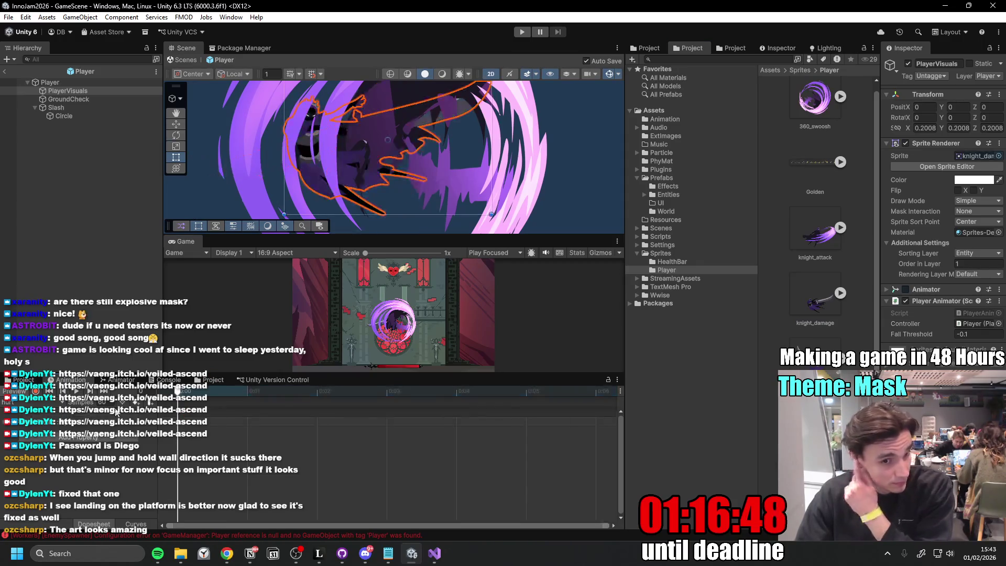
{"action": "left_click", "coordinate": [230, 390]}
{"action": "left_click_drag", "start_coordinate": [230, 390], "coordinate": [234, 391]}
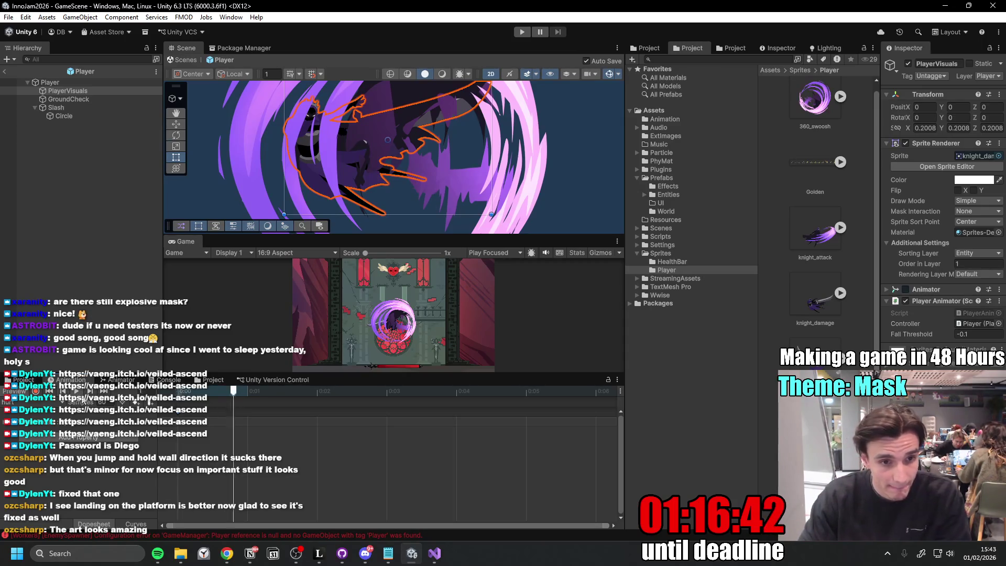
{"action": "left_click", "coordinate": [806, 308]}
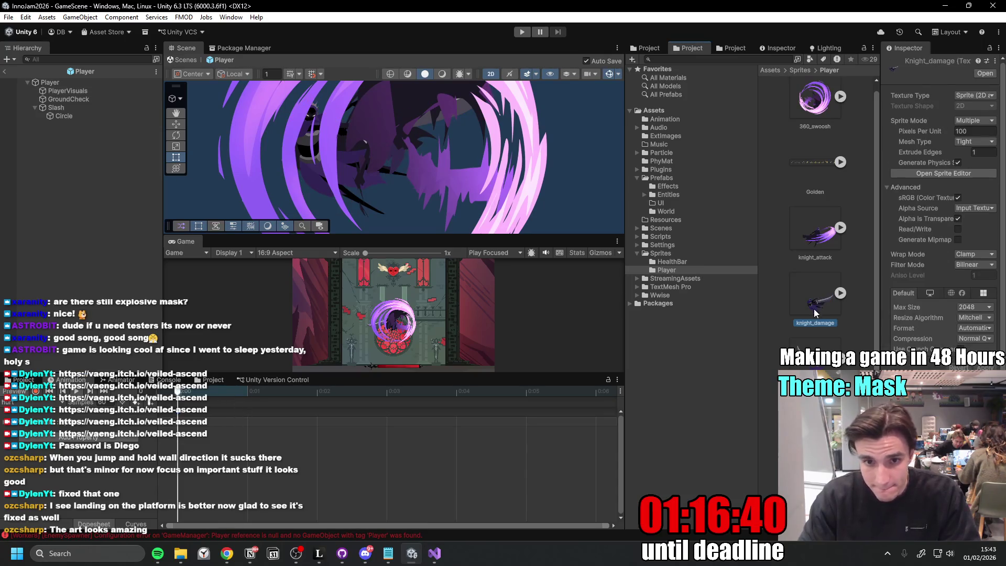
- In the Sprite Editor, drag knight_damage's pivot from the sword to the knight's waist and apply
{"action": "double_click", "coordinate": [814, 304]}
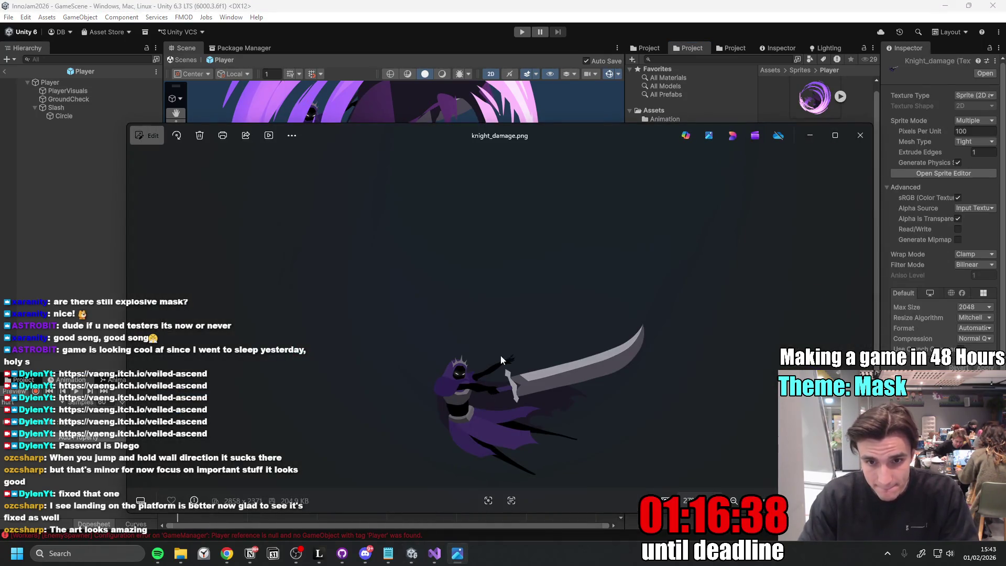
{"action": "left_click", "coordinate": [861, 136]}
{"action": "left_click", "coordinate": [953, 173]}
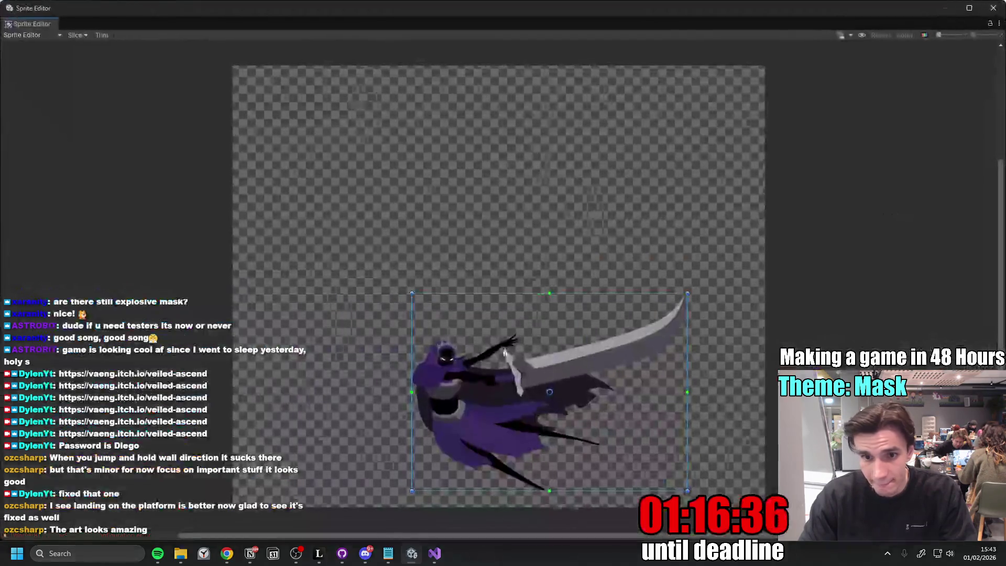
{"action": "left_click_drag", "start_coordinate": [548, 393], "coordinate": [462, 393]}
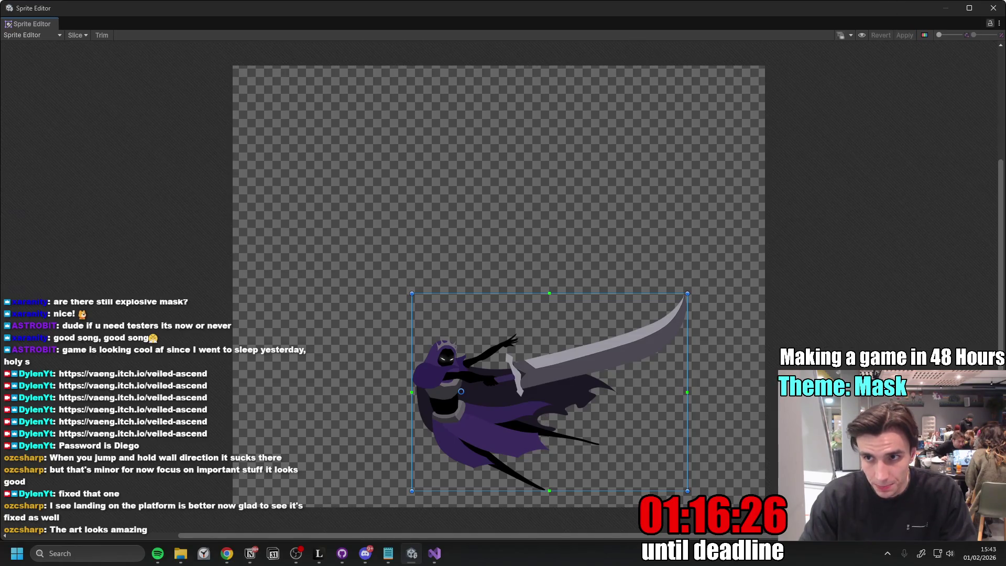
{"action": "left_click", "coordinate": [993, 8]}
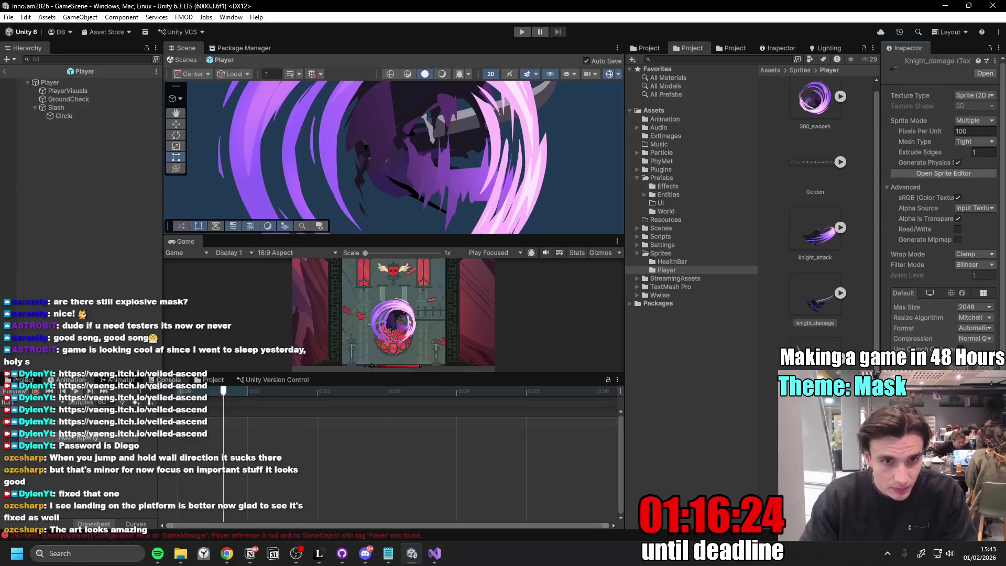
- Switch the Animation view to the Golden clip, maximize the Game view and enter Play mode
{"action": "left_click", "coordinate": [38, 405]}
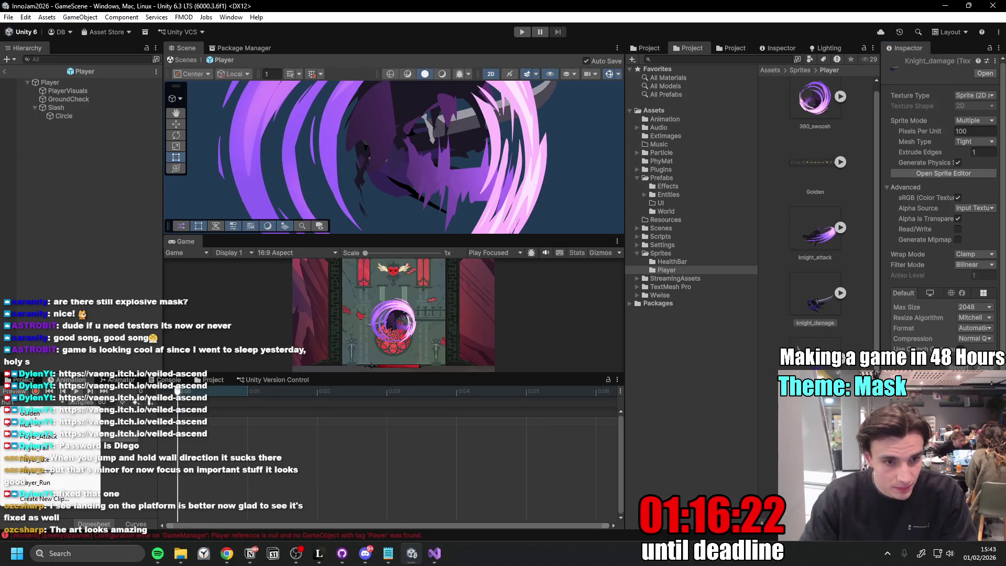
{"action": "double_click", "coordinate": [187, 242]}
{"action": "left_click", "coordinate": [522, 32]}
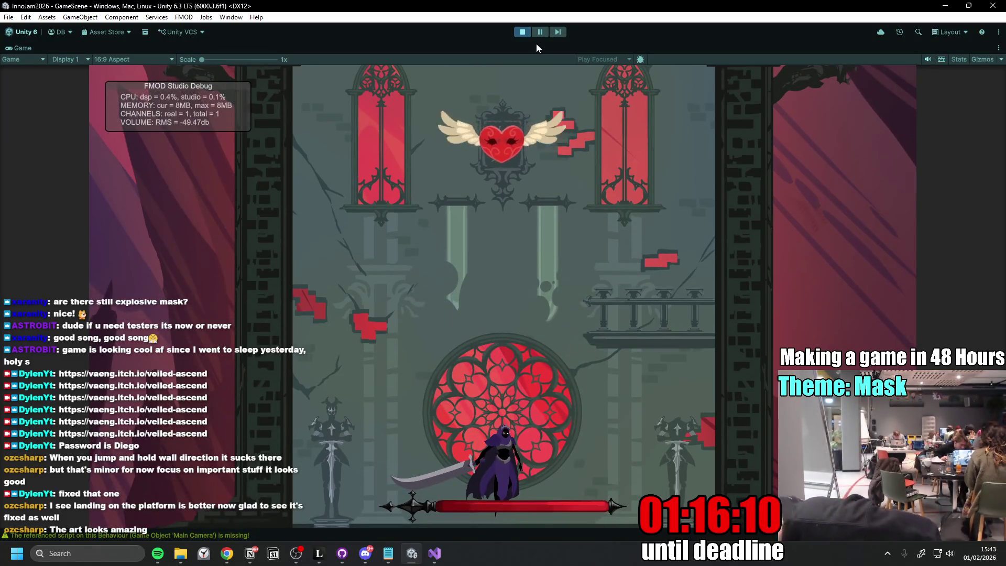
- Jump and slash at the mask and heart enemies until the player dies
{"action": "key", "text": "x"}
{"action": "key", "text": "space"}
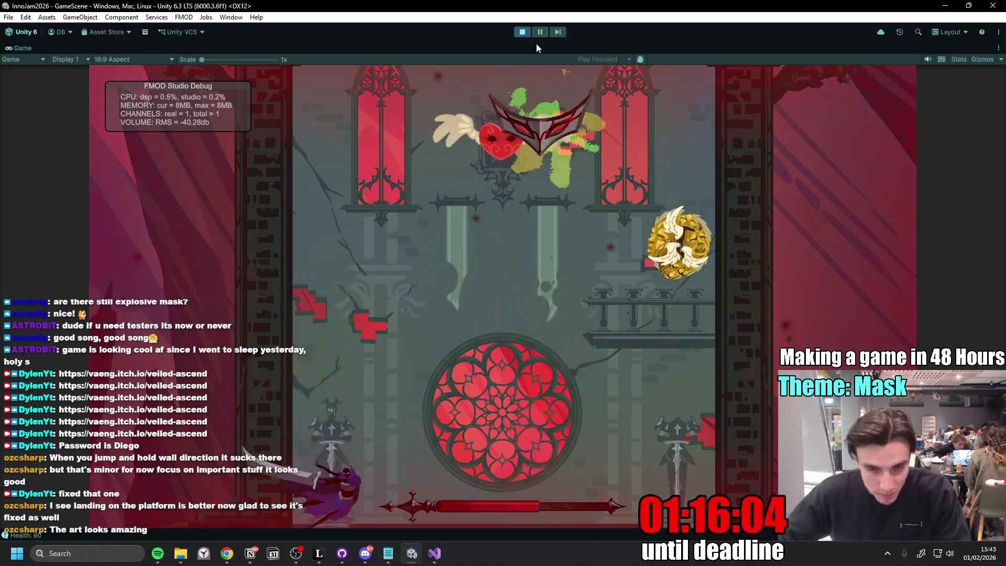
{"action": "key", "text": "space"}
{"action": "key", "text": "x"}
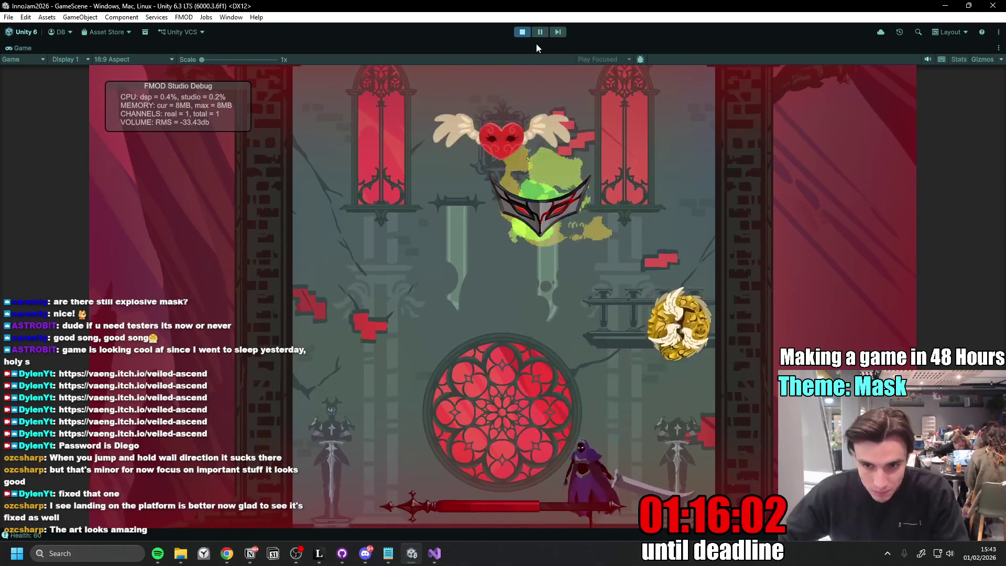
{"action": "key", "text": "space"}
{"action": "key", "text": "x"}
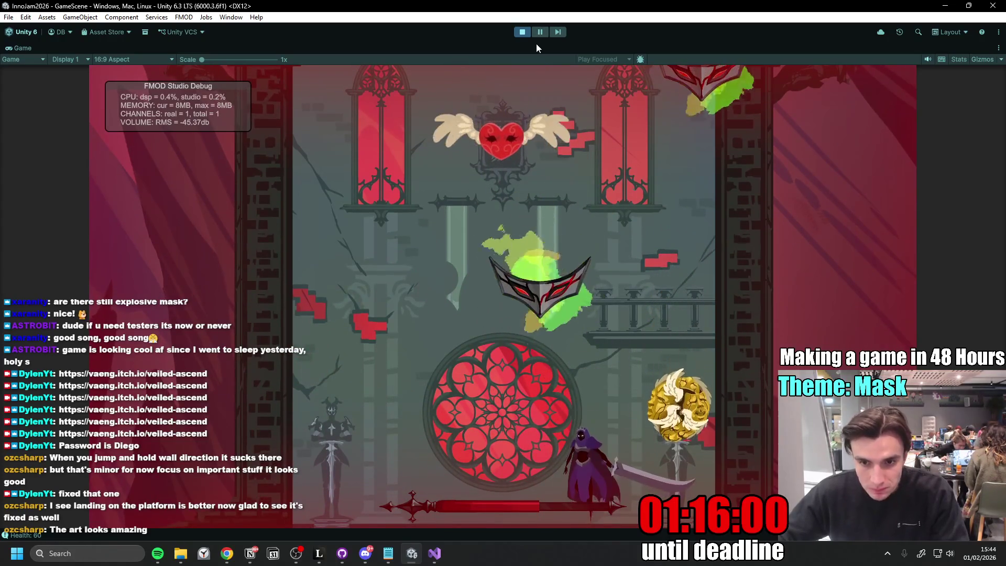
{"action": "key", "text": "x"}
{"action": "key", "text": "space"}
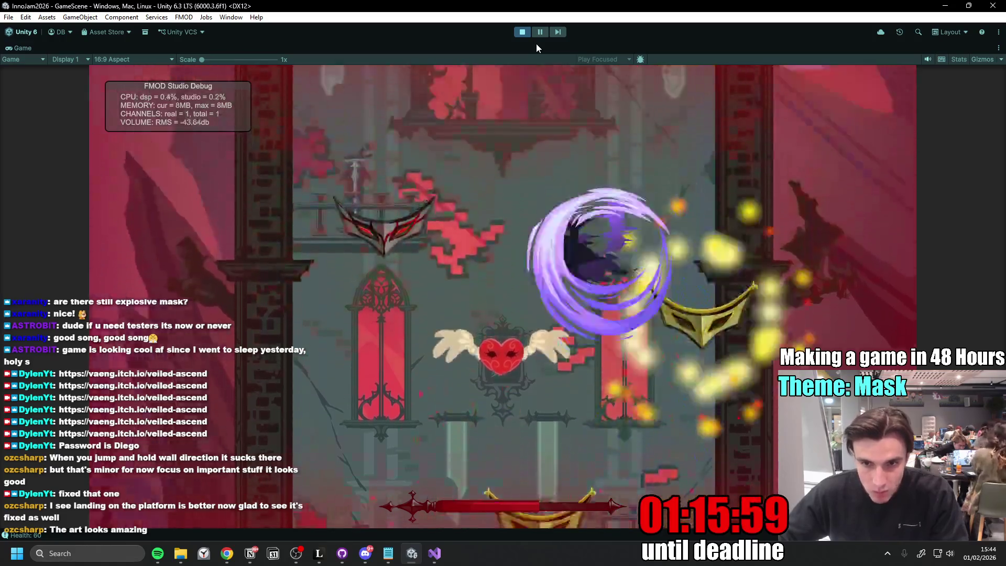
{"action": "key", "text": "x"}
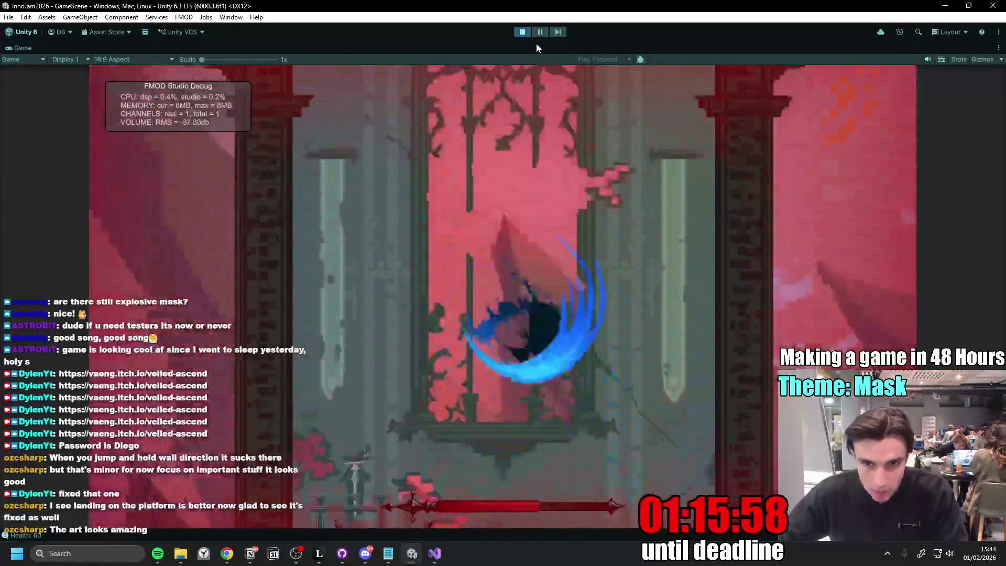
{"action": "key", "text": "x"}
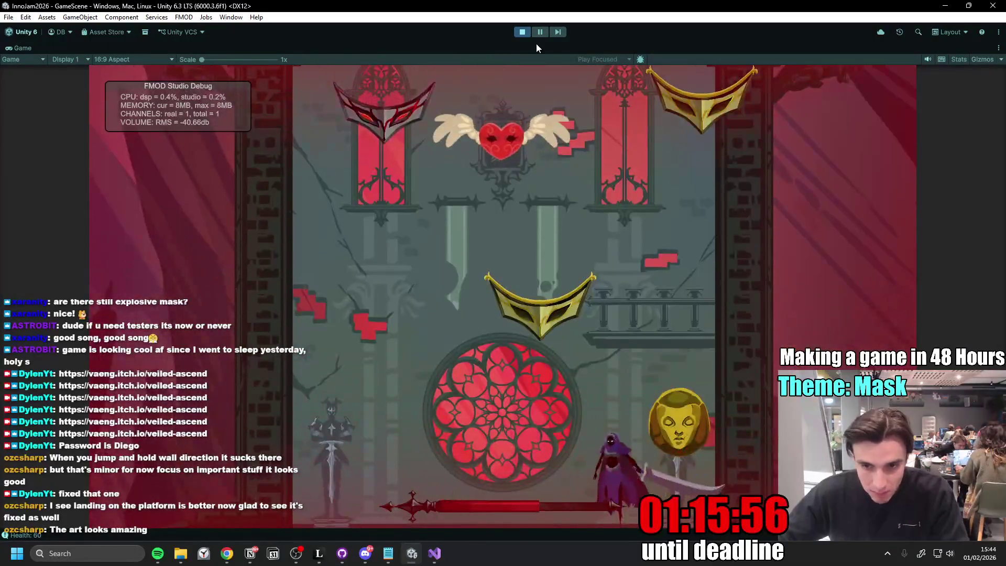
{"action": "key", "text": "x"}
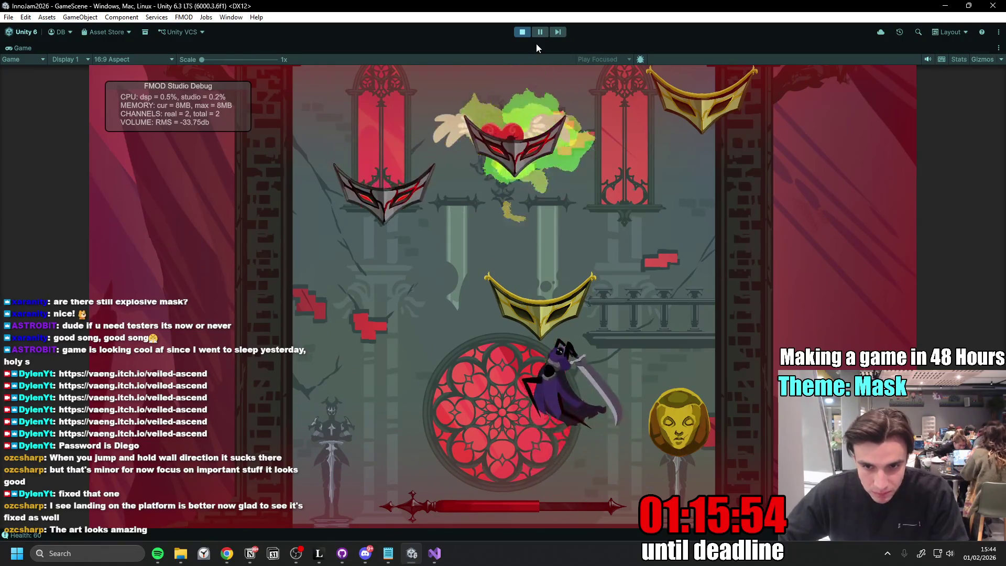
{"action": "key", "text": "Left"}
{"action": "key", "text": "Left"}
{"action": "key", "text": "x"}
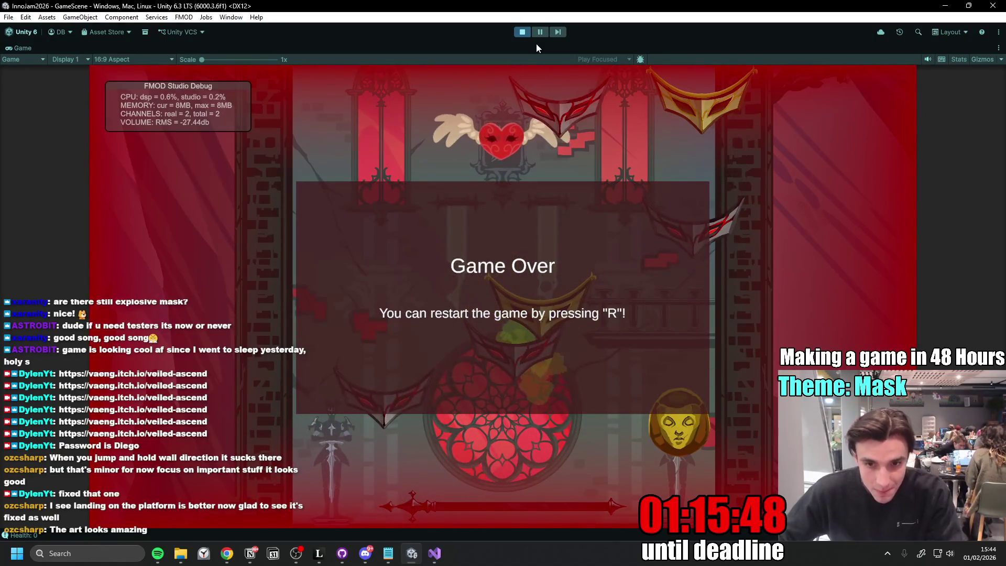
- Restart with R and fight the masks along the floor and right wall until dying again
{"action": "key", "text": "r"}
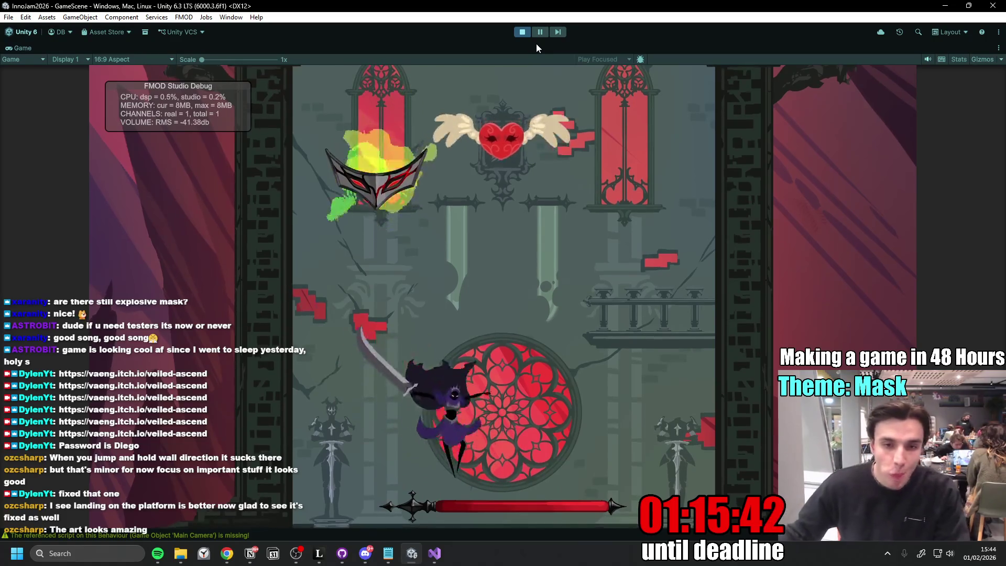
{"action": "key", "text": "x"}
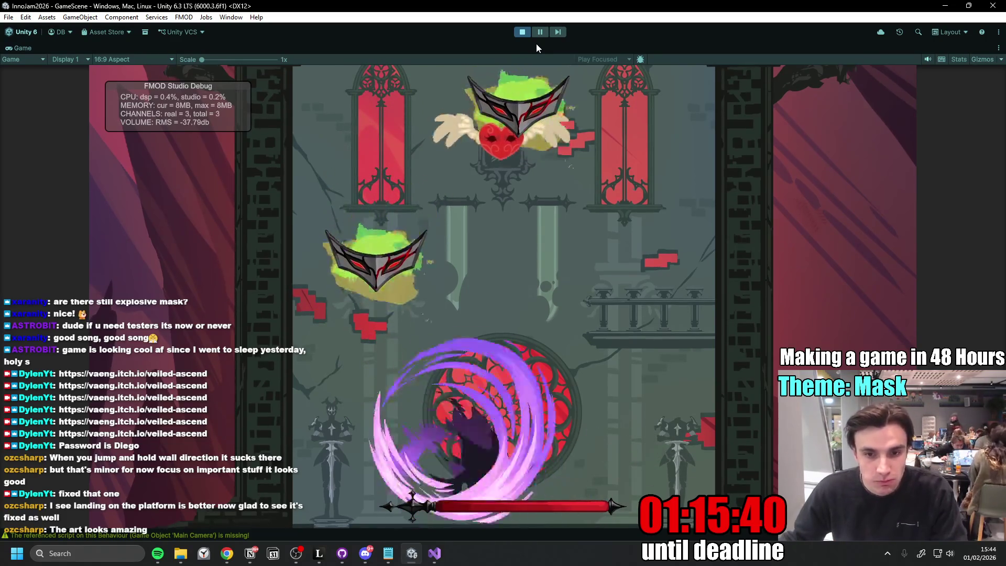
{"action": "key", "text": "Right"}
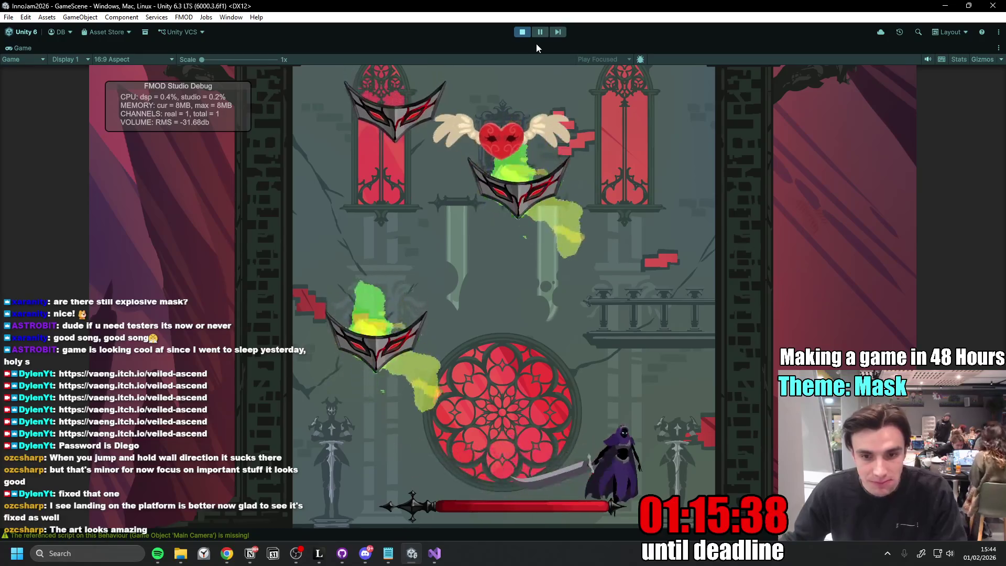
{"action": "key", "text": "space"}
{"action": "key", "text": "x"}
{"action": "key", "text": "Right"}
{"action": "key", "text": "space"}
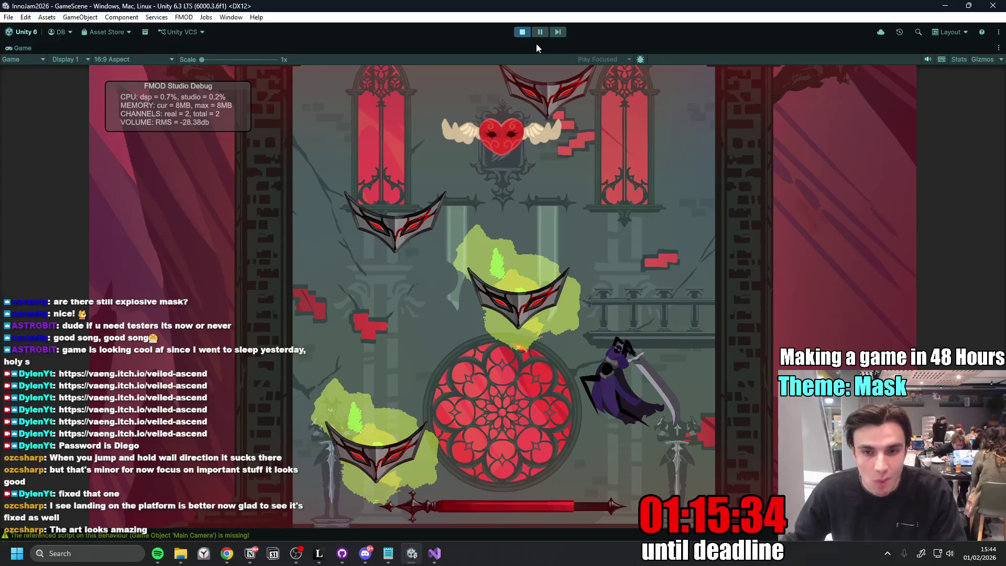
{"action": "key", "text": "x"}
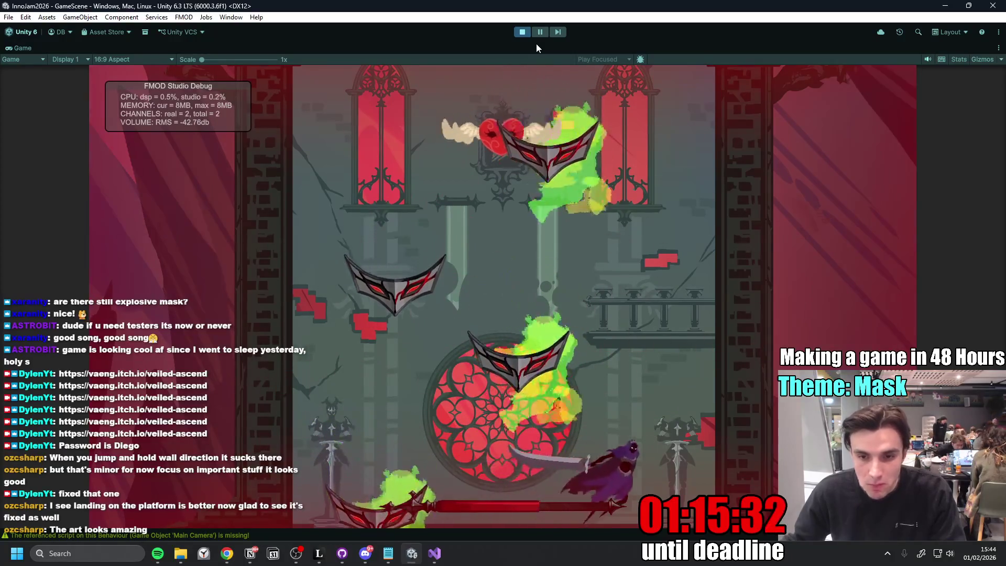
{"action": "key", "text": "Right"}
{"action": "key", "text": "x"}
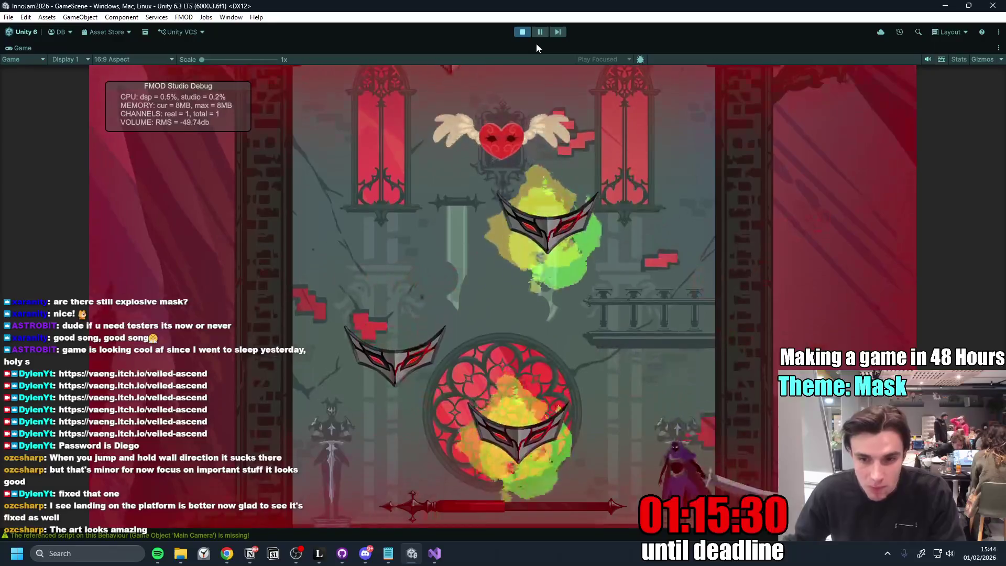
{"action": "key", "text": "x"}
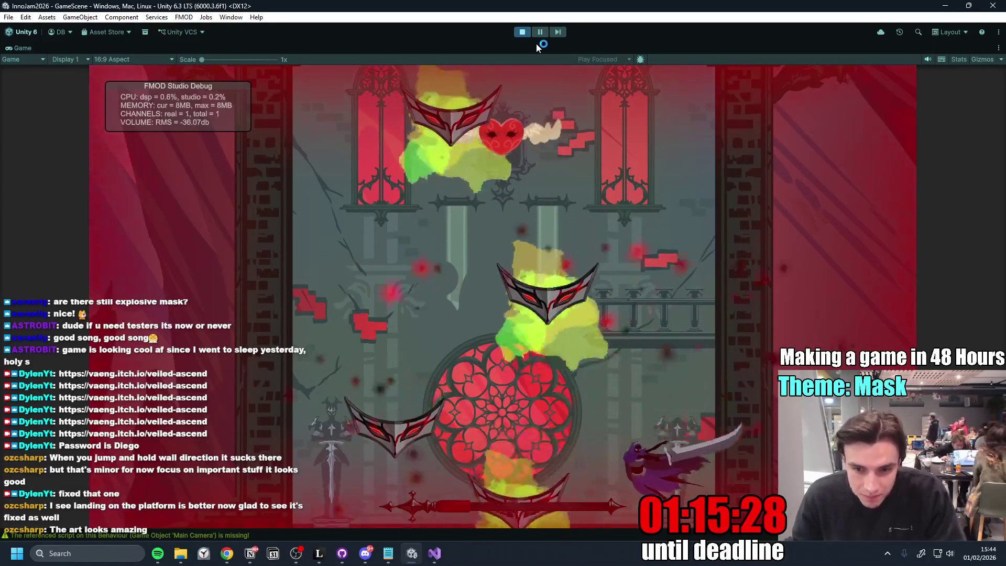
- Restart once more and move right swinging the blade
{"action": "key", "text": "r"}
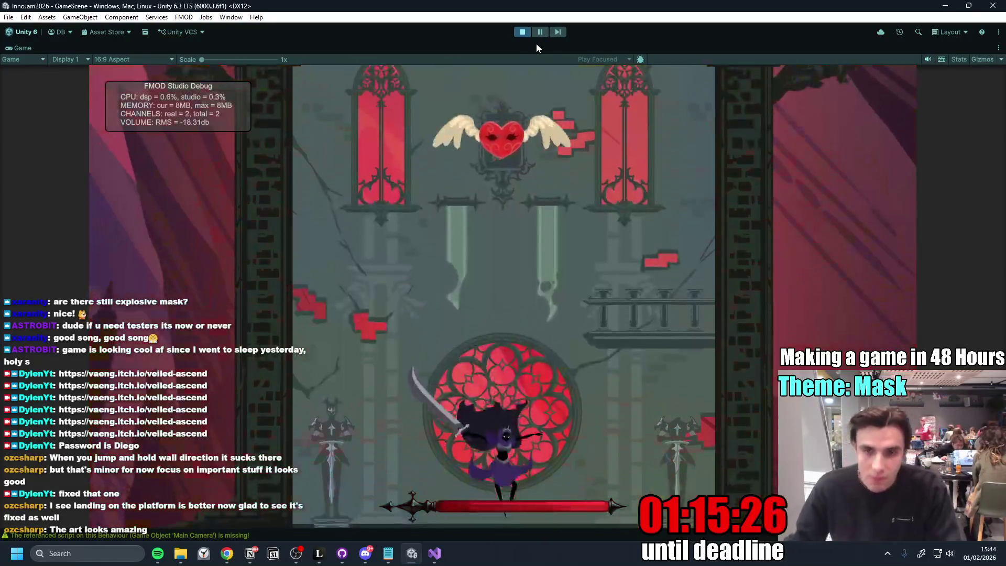
{"action": "key", "text": "Right"}
{"action": "key", "text": "x"}
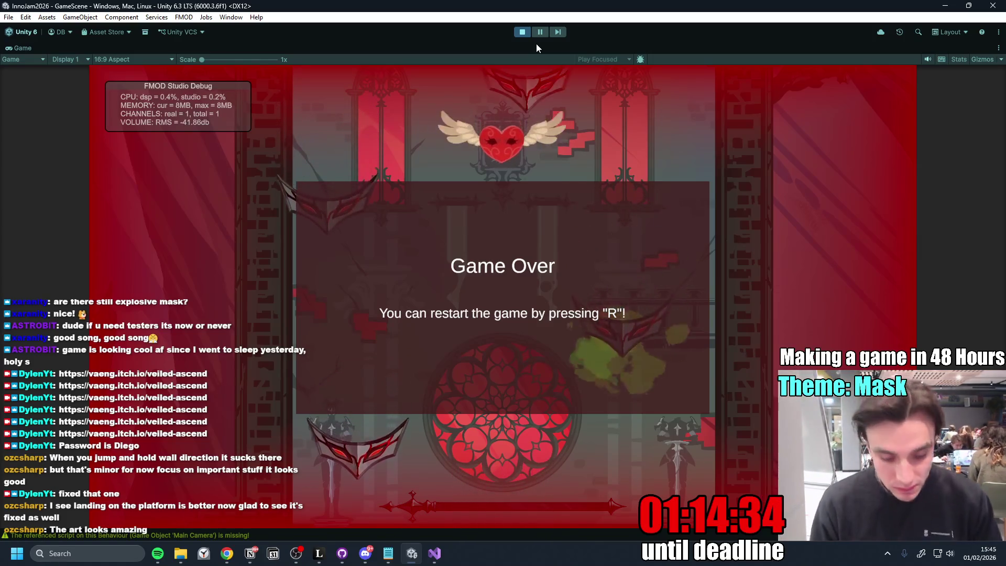
- Restart the level and jump-slash at the masks around the rose window
{"action": "key", "text": "r"}
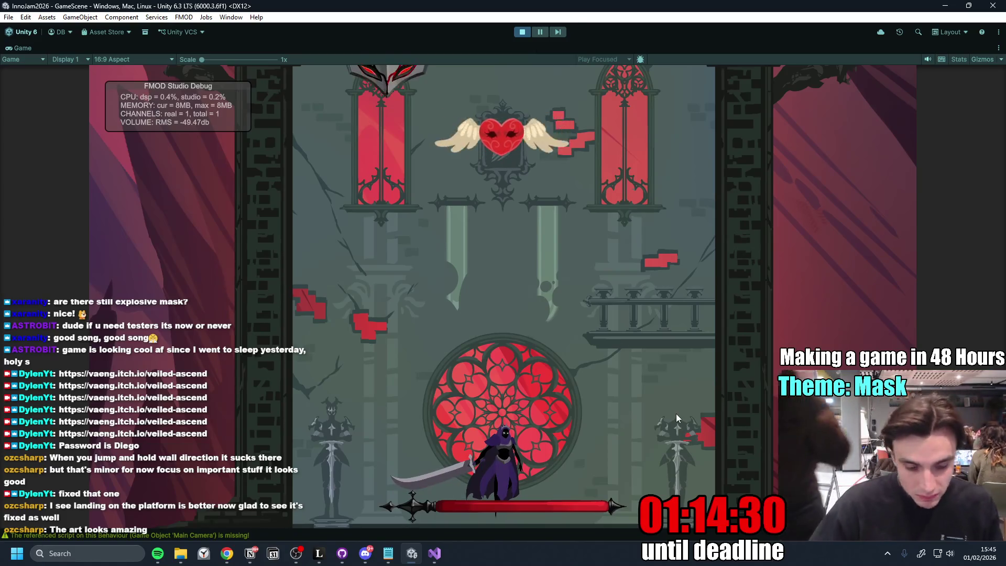
{"action": "key", "text": "d"}
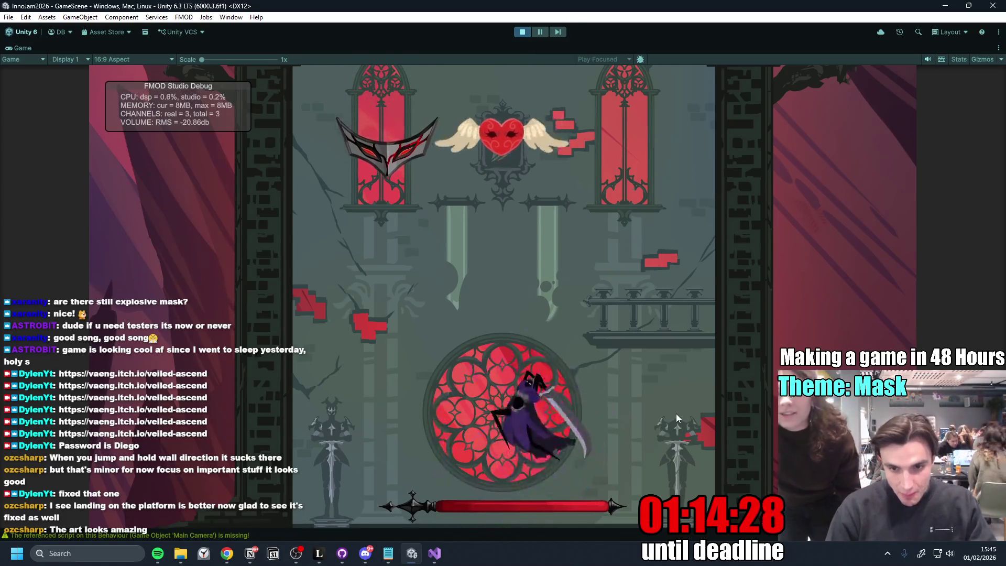
{"action": "key", "text": "space"}
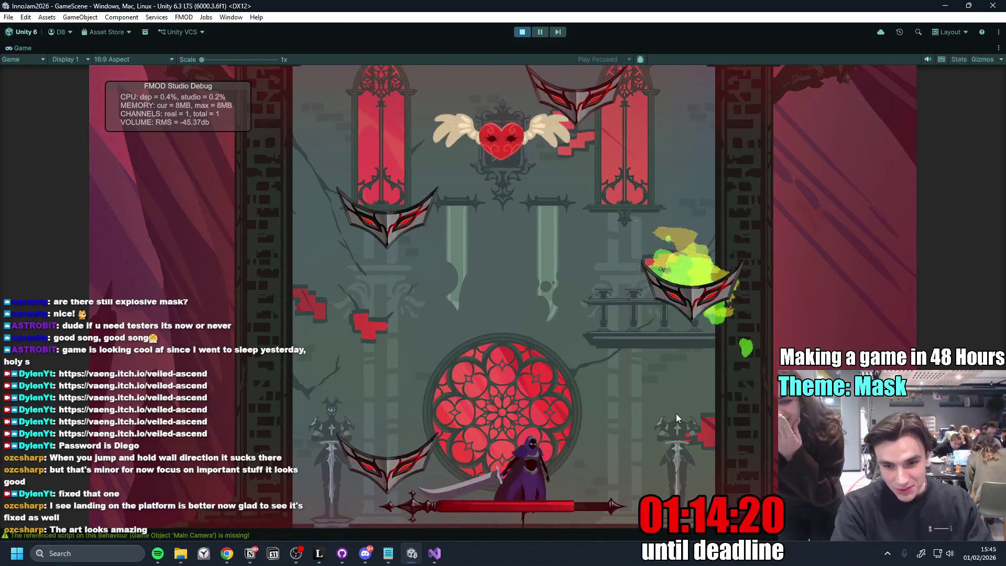
{"action": "key", "text": "space"}
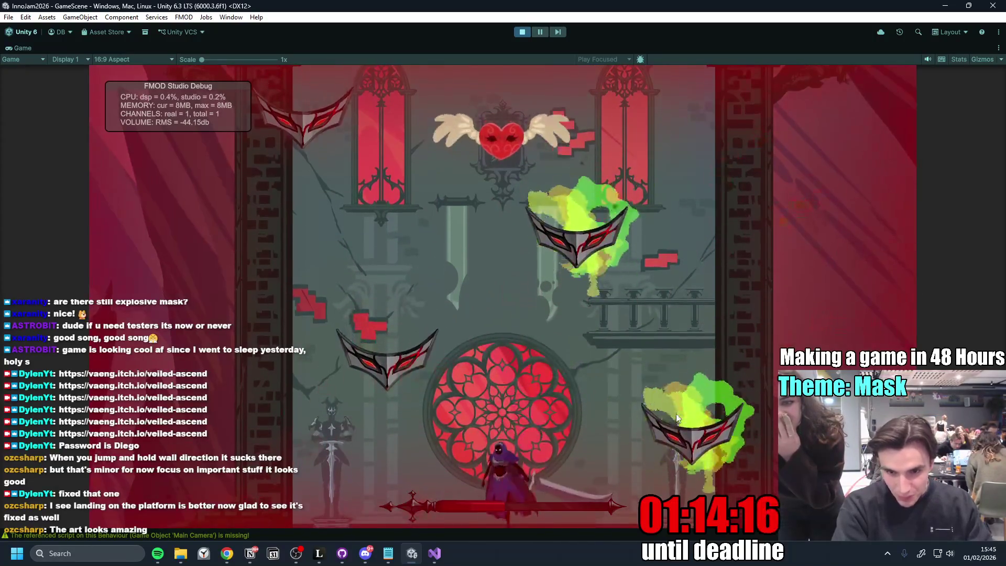
{"action": "key", "text": "space"}
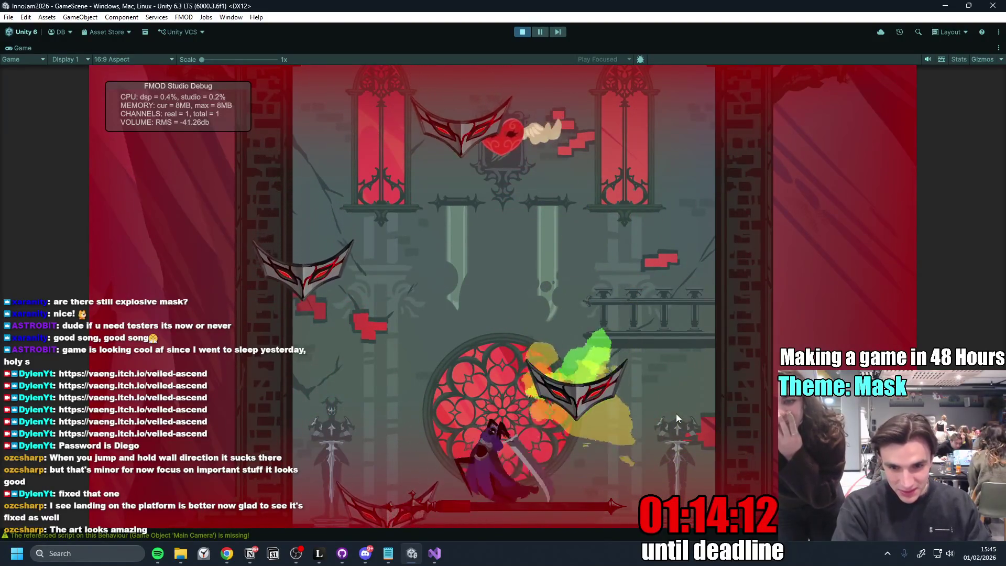
- Restart after dying and fight left and right under the rose window with keyboard and mouse
{"action": "key", "text": "r"}
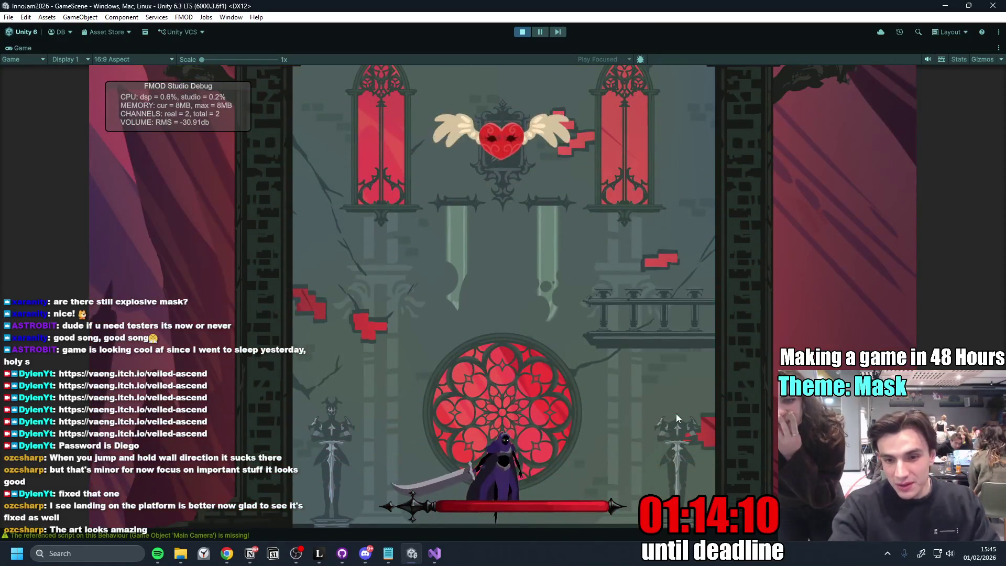
{"action": "key", "text": "a"}
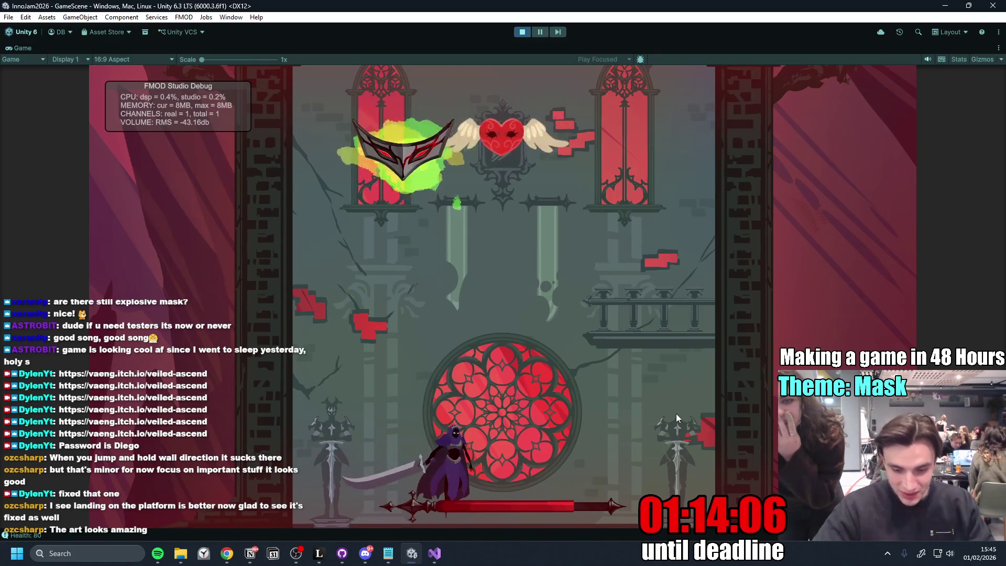
{"action": "key", "text": "a"}
{"action": "key", "text": "d"}
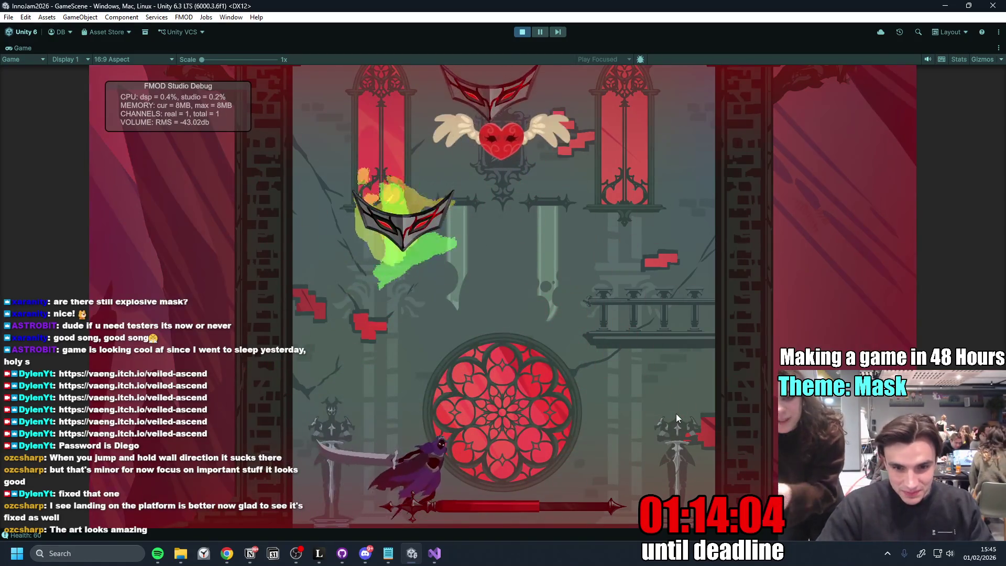
{"action": "key", "text": "space"}
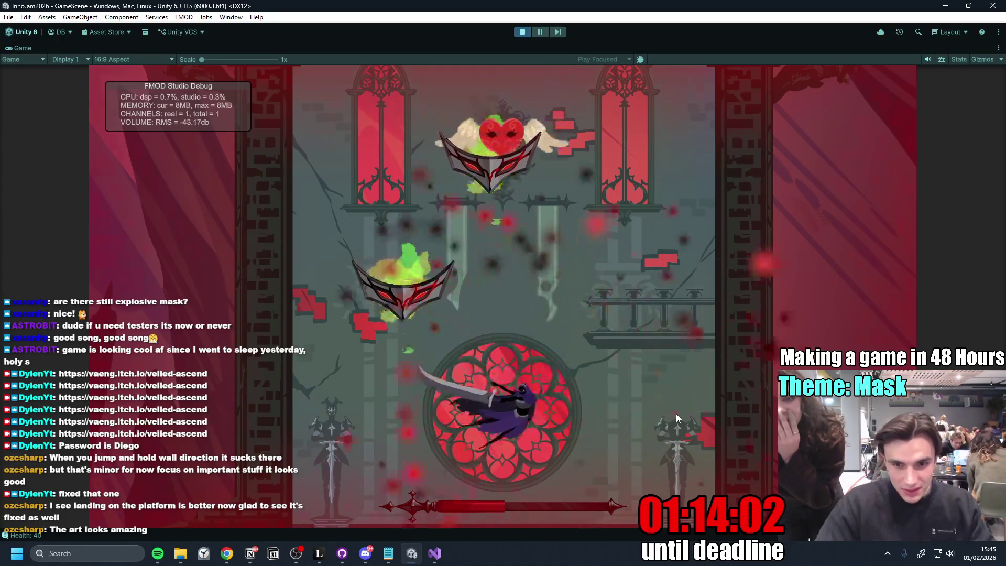
{"action": "left_click", "coordinate": [522, 32]}
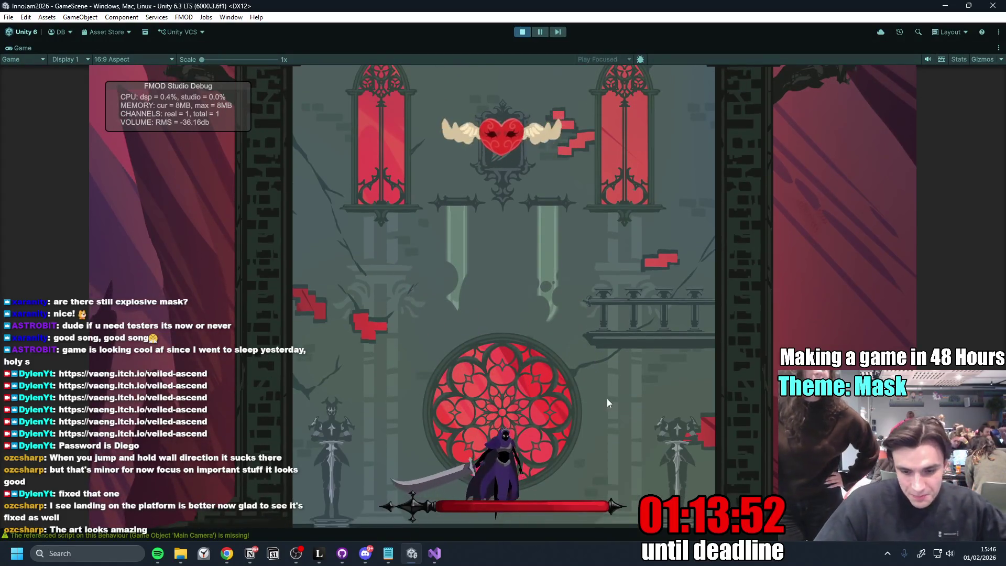
{"action": "left_click", "coordinate": [601, 398]}
{"action": "key", "text": "a"}
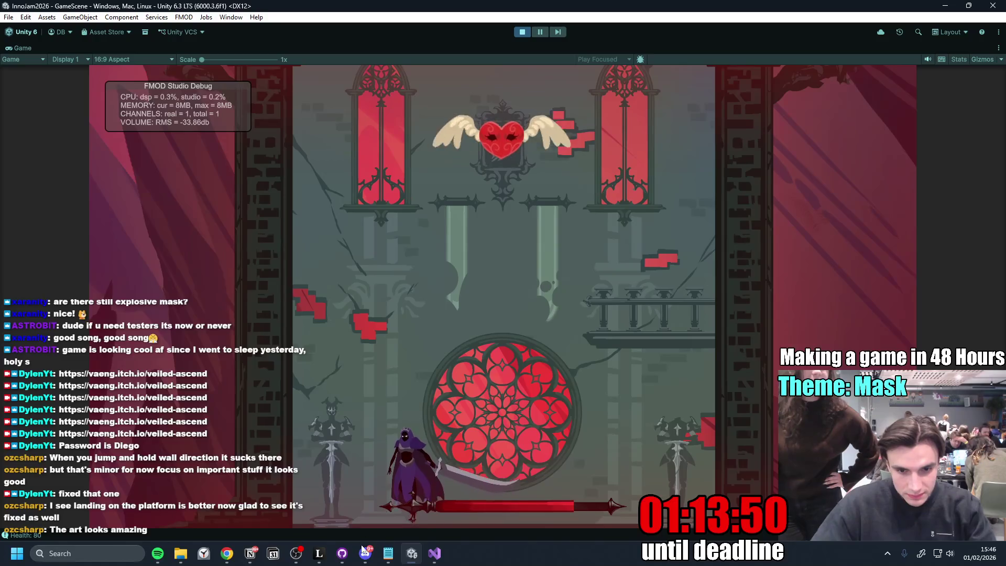
- Close the enlarged image in Discord's art channel and return to the running game
{"action": "left_click", "coordinate": [362, 553]}
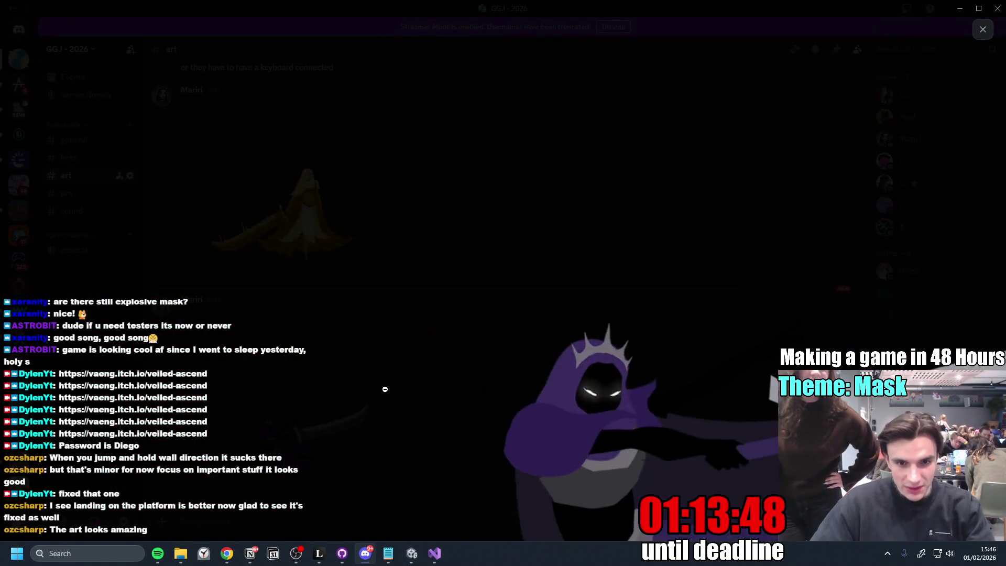
{"action": "left_click", "coordinate": [608, 169]}
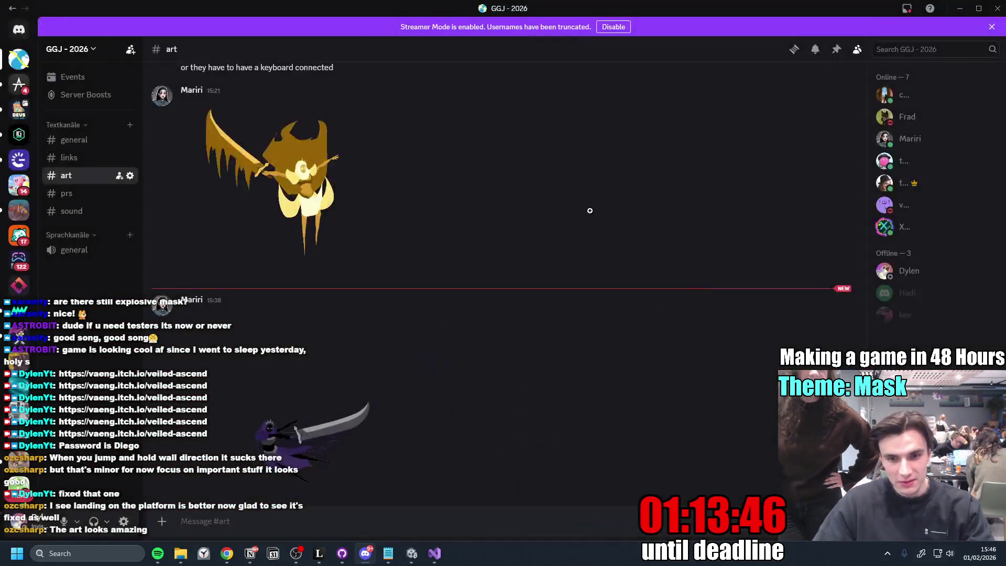
{"action": "left_click", "coordinate": [412, 553]}
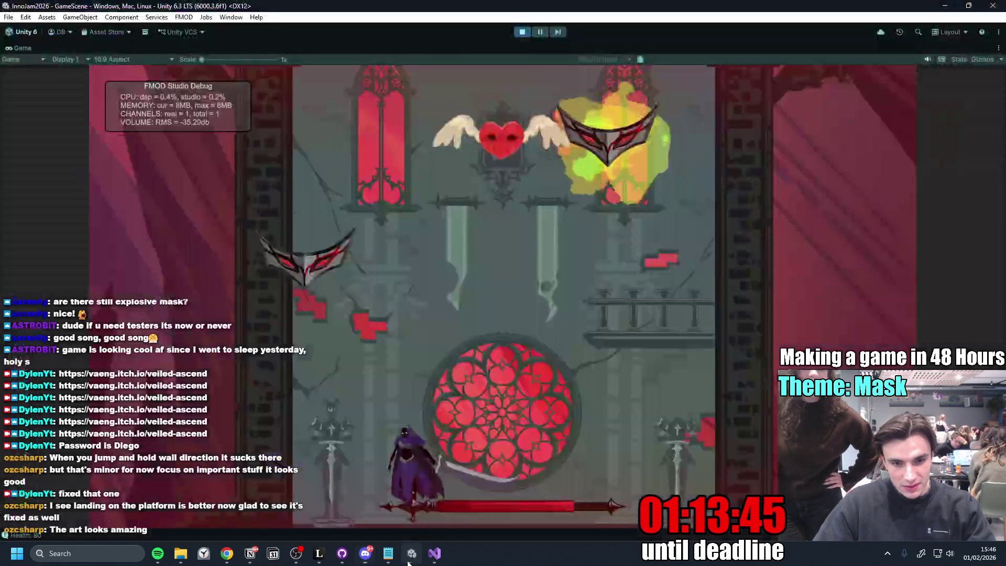
- Jump onto and off the rose window slashing at the masks until the player dies
{"action": "key", "text": "d"}
{"action": "key", "text": "space"}
{"action": "key", "text": "a"}
{"action": "key", "text": "space"}
{"action": "left_click", "coordinate": [470, 428]}
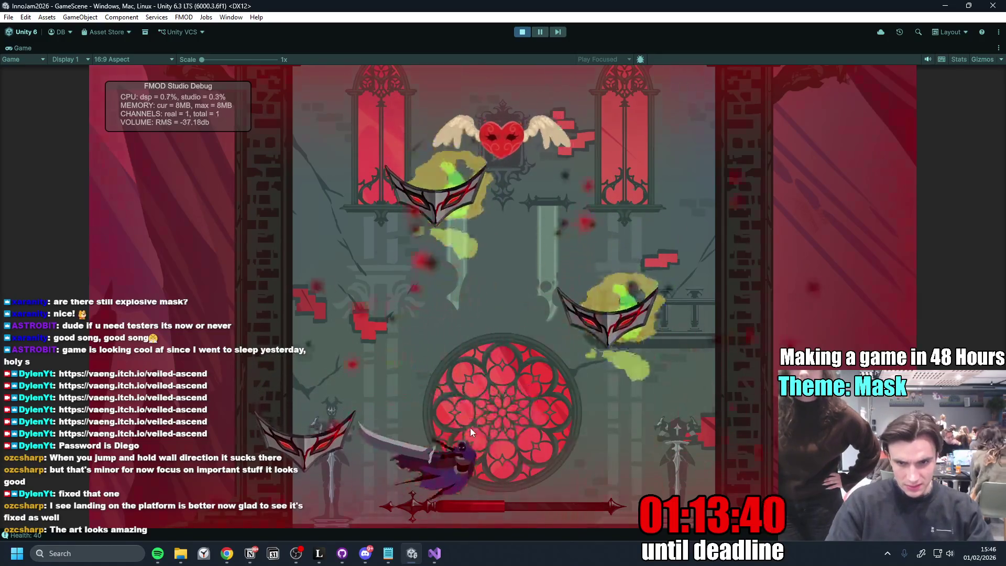
{"action": "key", "text": "d"}
{"action": "key", "text": "space"}
{"action": "left_click", "coordinate": [470, 428]}
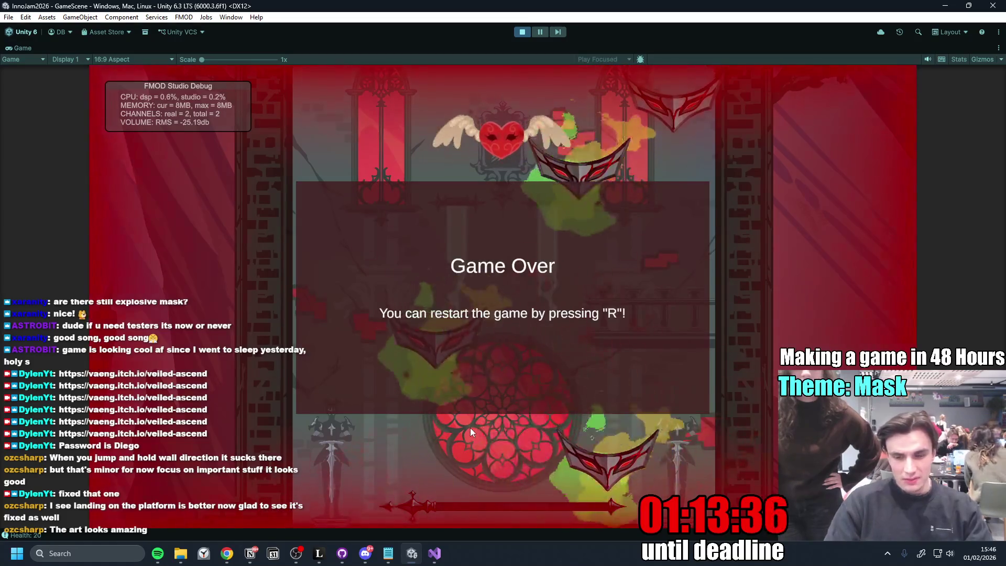
- Restart, dash and slash through incoming masks over the round window, then exit Play mode
{"action": "key", "text": "r"}
{"action": "left_click", "coordinate": [470, 428]}
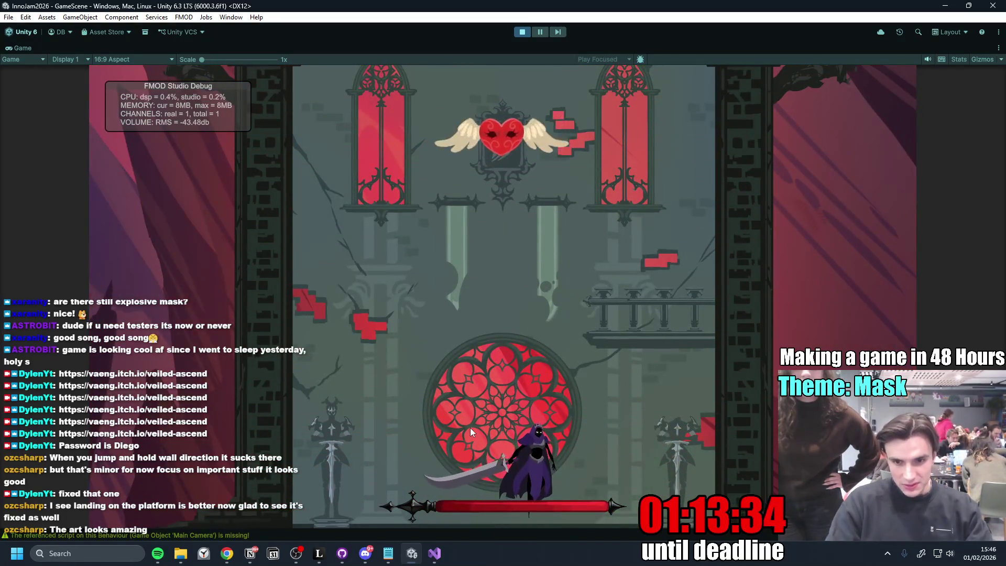
{"action": "key", "text": "a"}
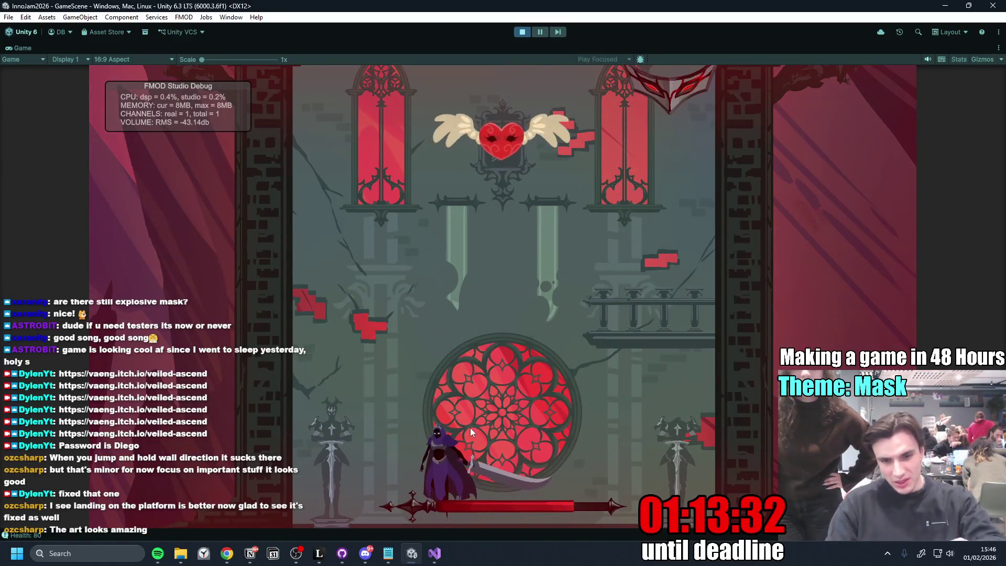
{"action": "left_click", "coordinate": [470, 428]}
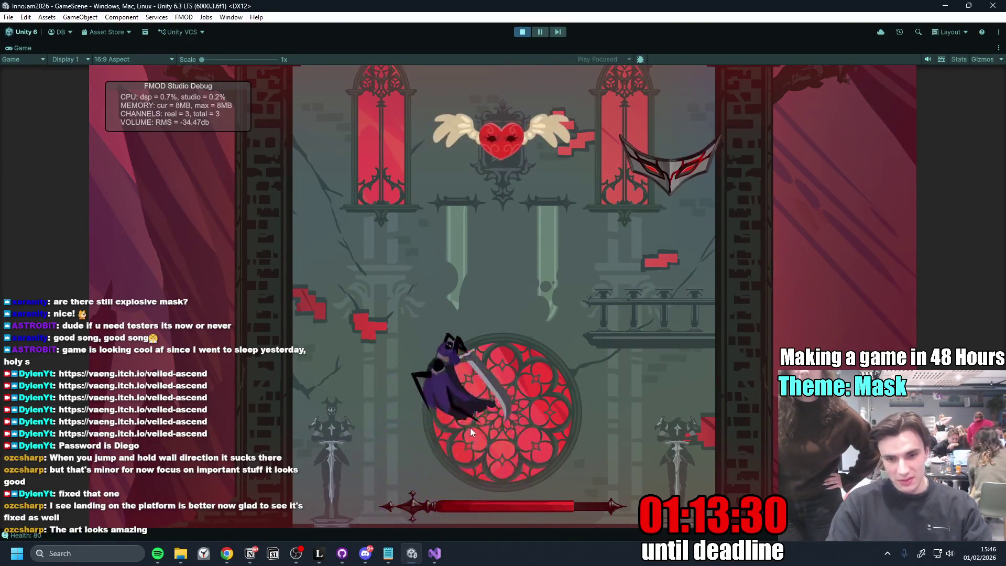
{"action": "key", "text": "a"}
{"action": "left_click", "coordinate": [470, 428]}
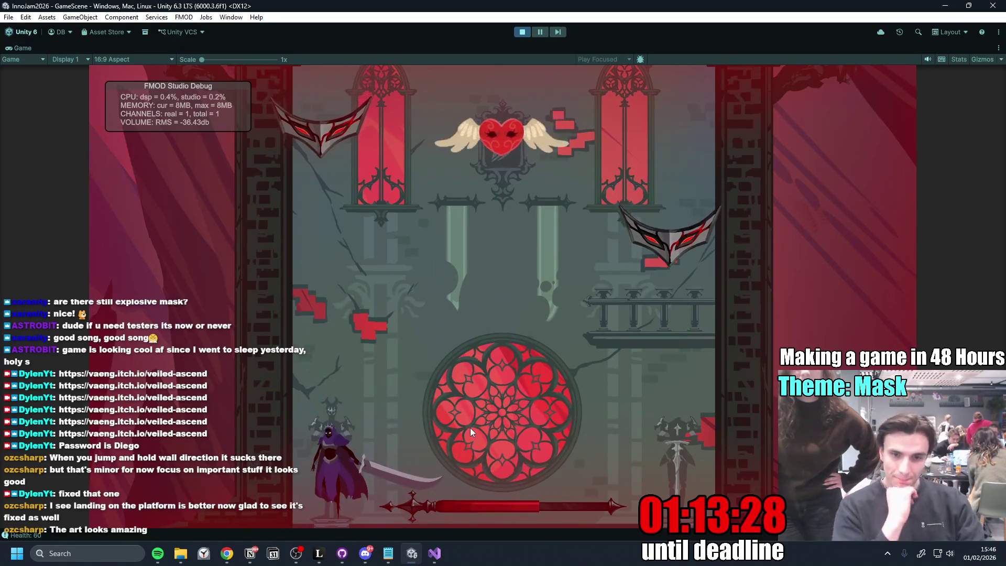
{"action": "key", "text": "d"}
{"action": "key", "text": "space"}
{"action": "left_click", "coordinate": [471, 428]}
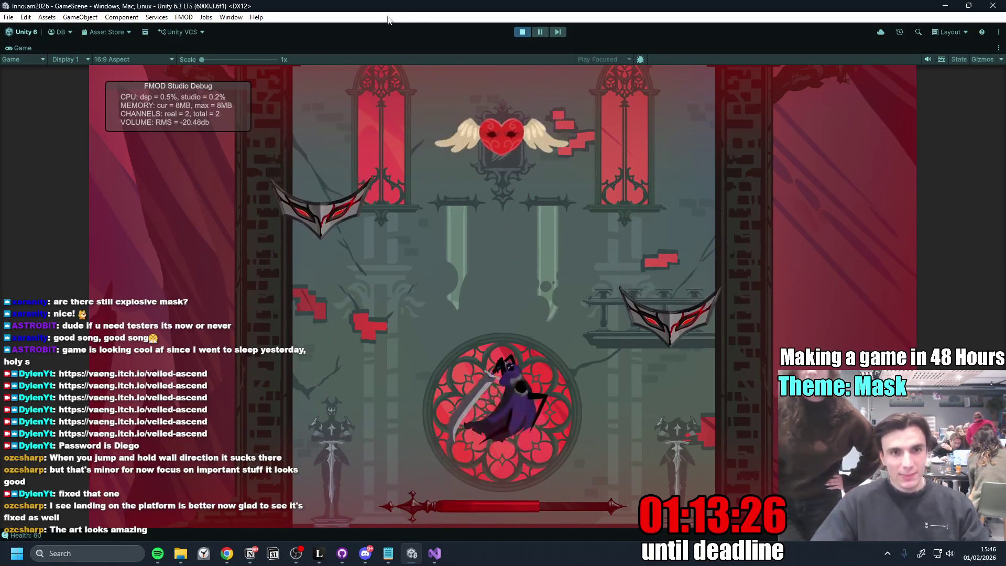
{"action": "left_click", "coordinate": [522, 32]}
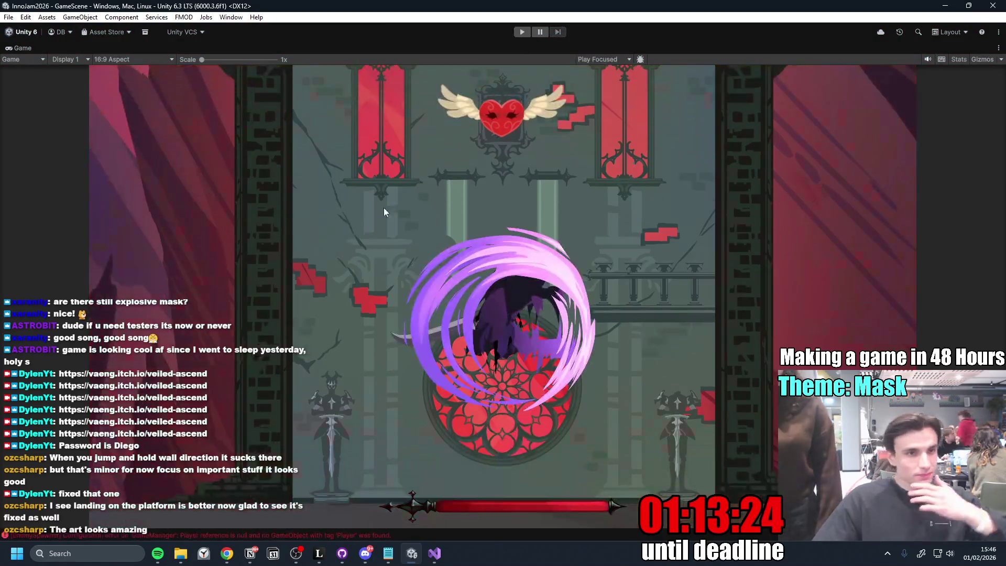
- Unmaximize the Game view, nudge knight_damage's rect in the Sprite Editor, then discard the change
{"action": "double_click", "coordinate": [21, 49]}
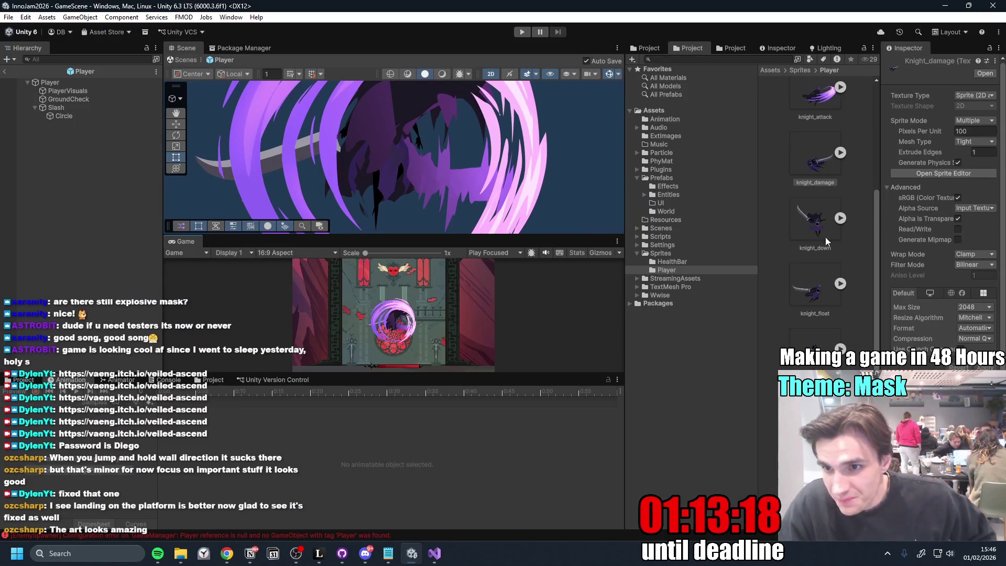
{"action": "left_click_drag", "start_coordinate": [882, 200], "coordinate": [803, 181]}
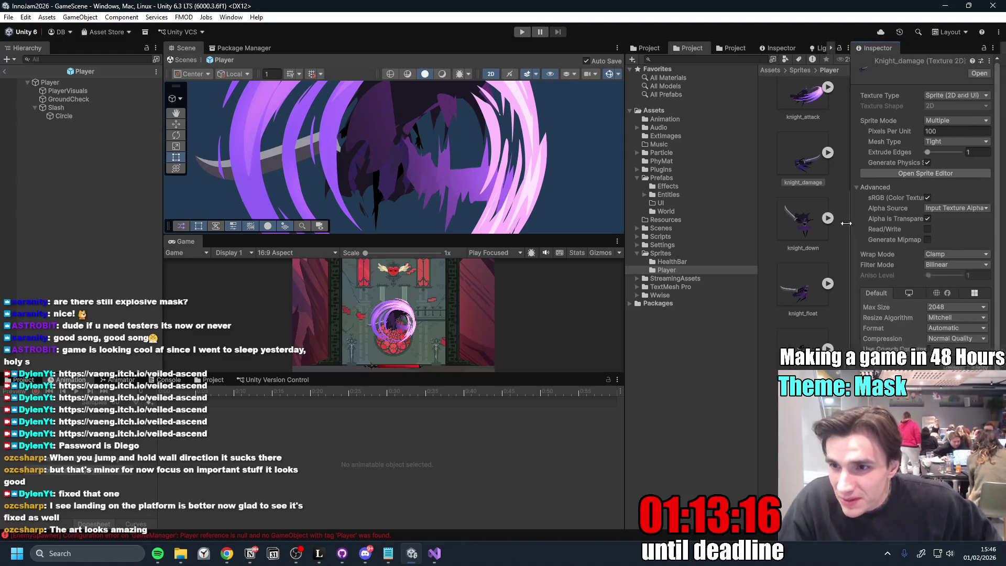
{"action": "left_click", "coordinate": [952, 175]}
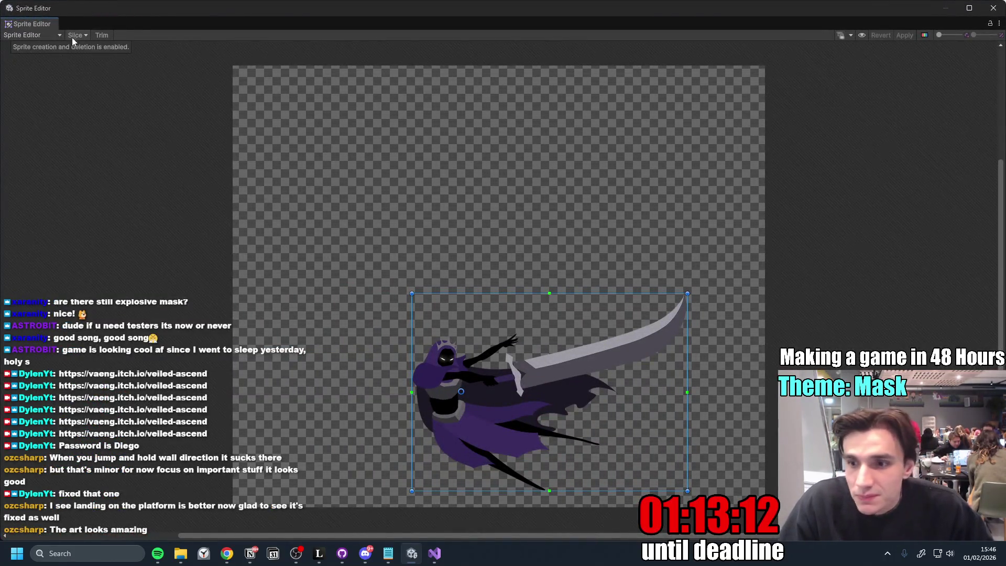
{"action": "left_click_drag", "start_coordinate": [685, 397], "coordinate": [391, 400]}
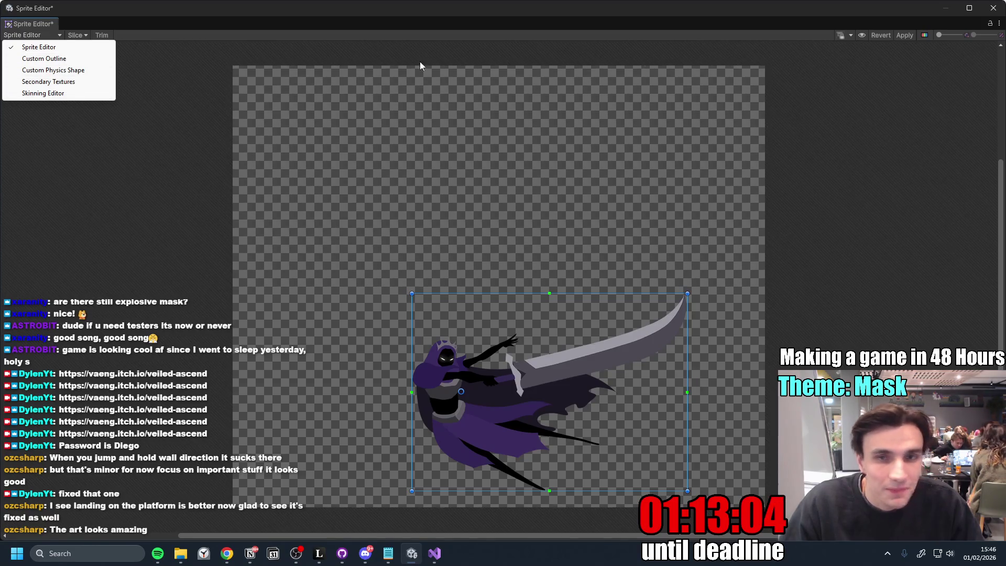
{"action": "left_click", "coordinate": [991, 10]}
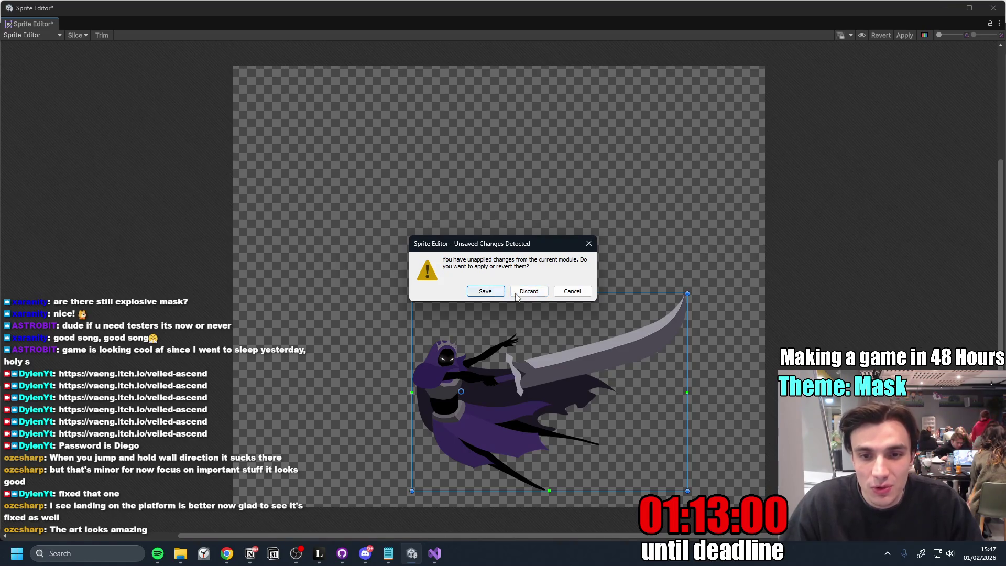
{"action": "left_click", "coordinate": [525, 291]}
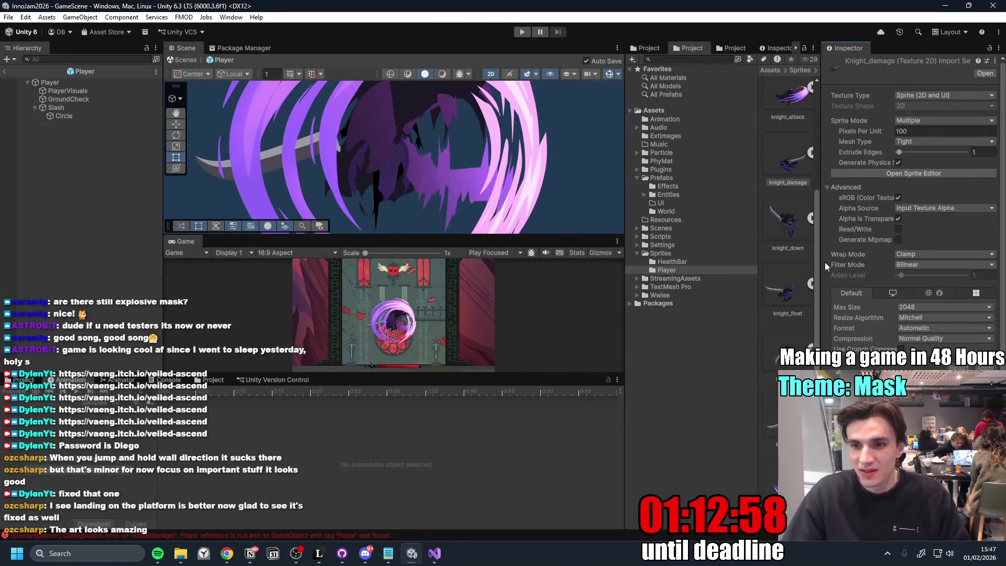
{"action": "left_click_drag", "start_coordinate": [822, 260], "coordinate": [887, 282]}
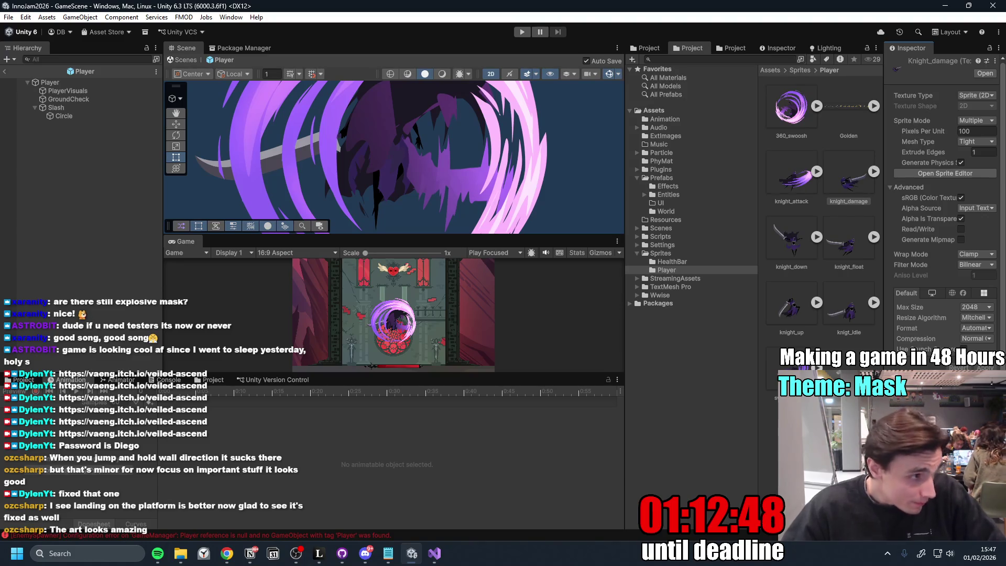
- Widen the Project panel, then bring the itch.io Edit project browser window to the front
{"action": "left_click", "coordinate": [456, 431]}
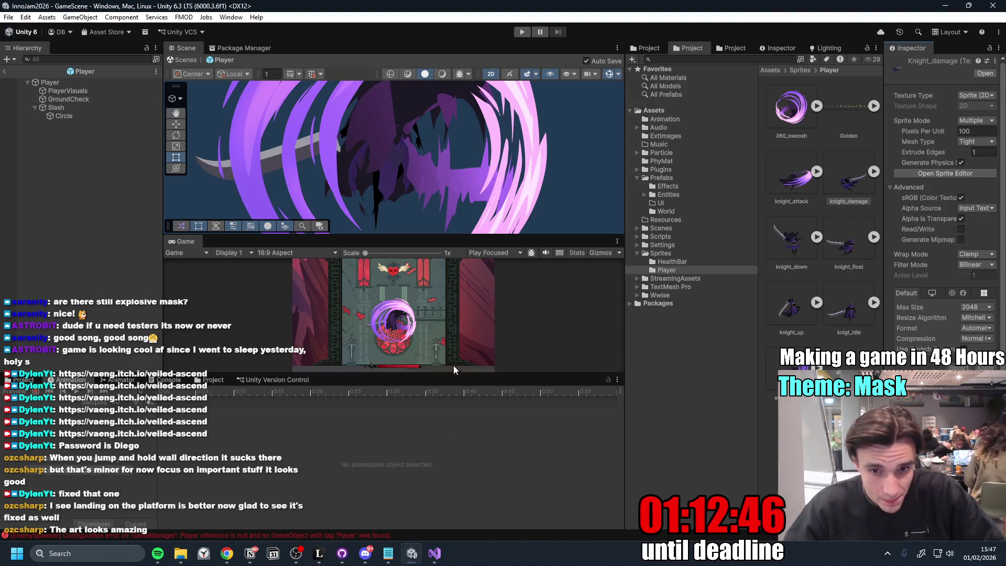
{"action": "left_click", "coordinate": [228, 555]}
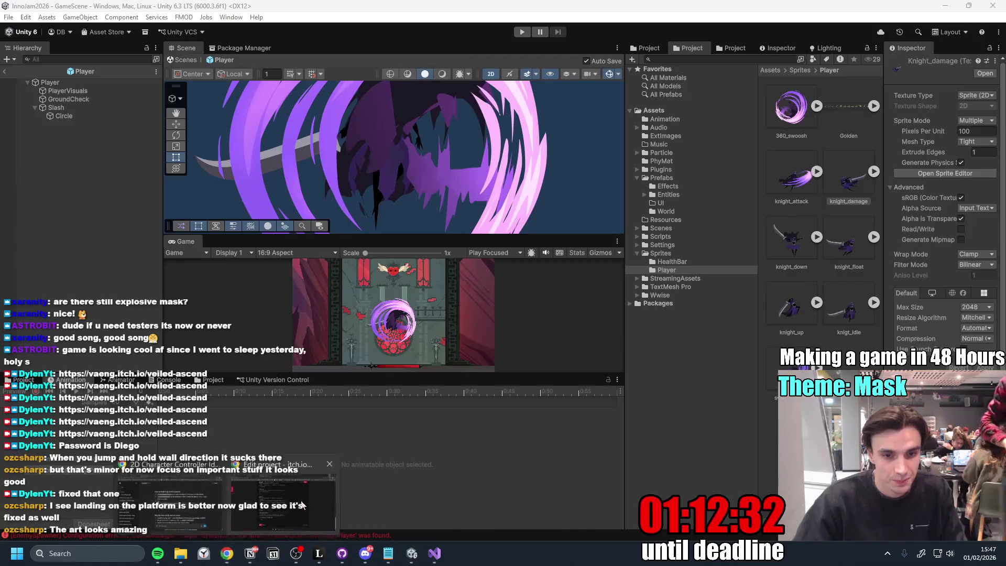
{"action": "left_click", "coordinate": [227, 553]}
- Switch to the Miro tab, then view the VEILED ASCEND image full size in Discord's #art channel
{"action": "left_click", "coordinate": [51, 9]}
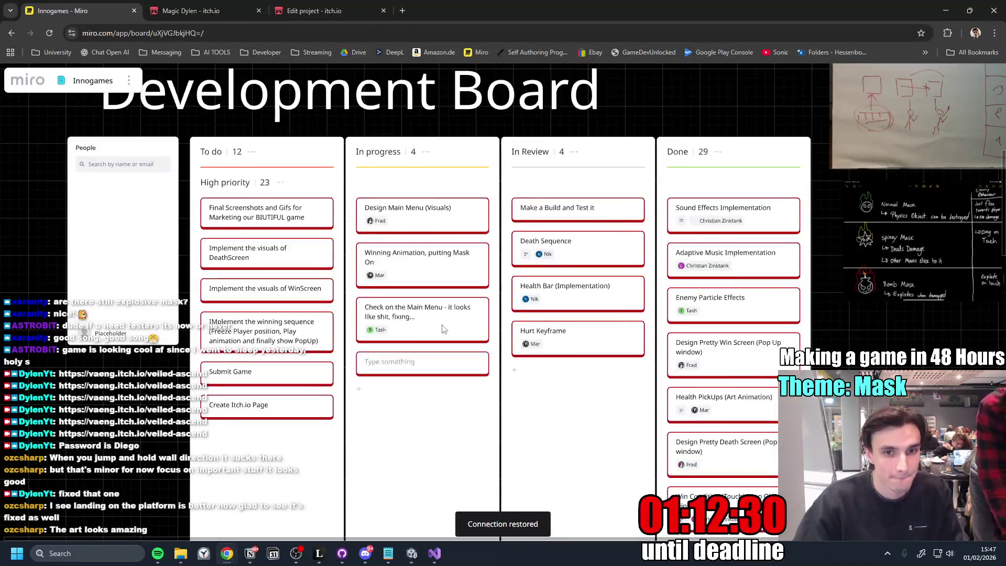
{"action": "scroll", "coordinate": [329, 359], "scroll_direction": "down", "scroll_amount": 2}
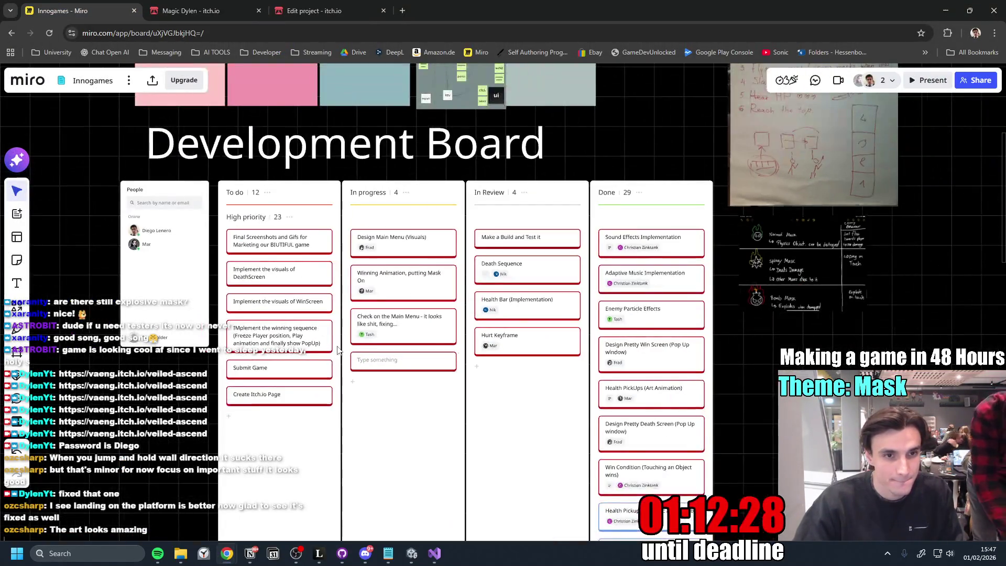
{"action": "left_click", "coordinate": [365, 553]}
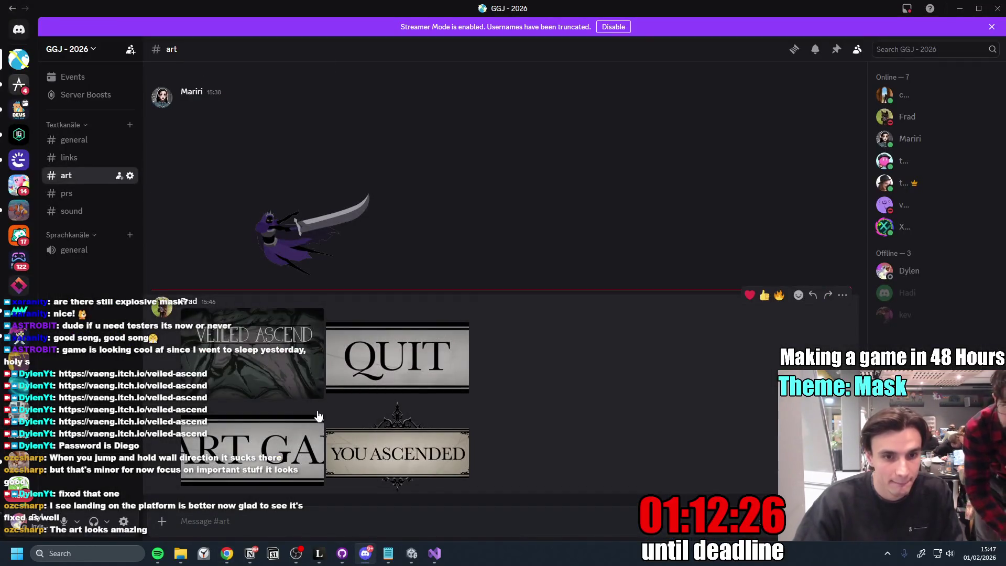
{"action": "left_click", "coordinate": [283, 371]}
{"action": "key", "text": "Escape"}
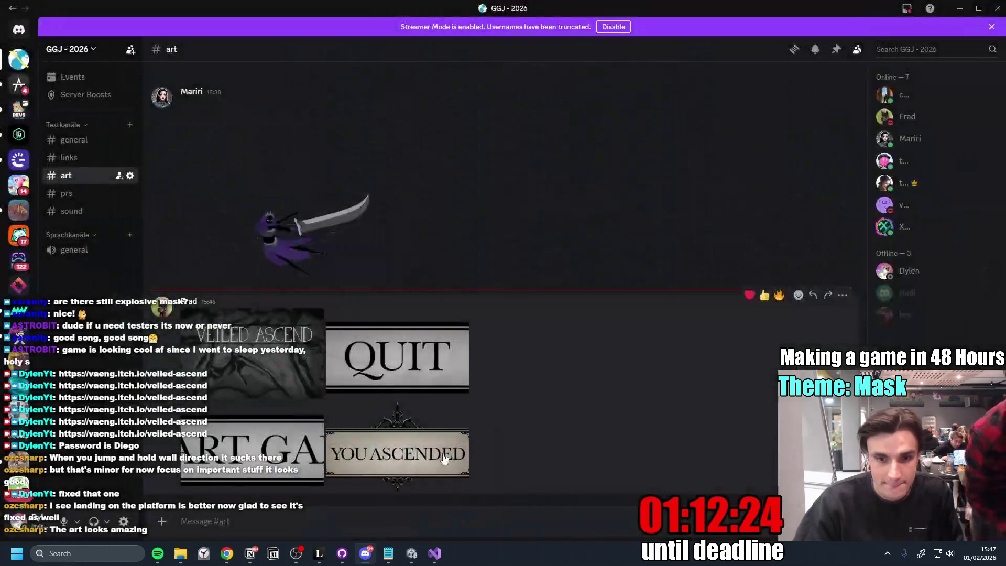
- View the YOU ASCENDED image full size, then return to the Miro development board
{"action": "left_click", "coordinate": [446, 454]}
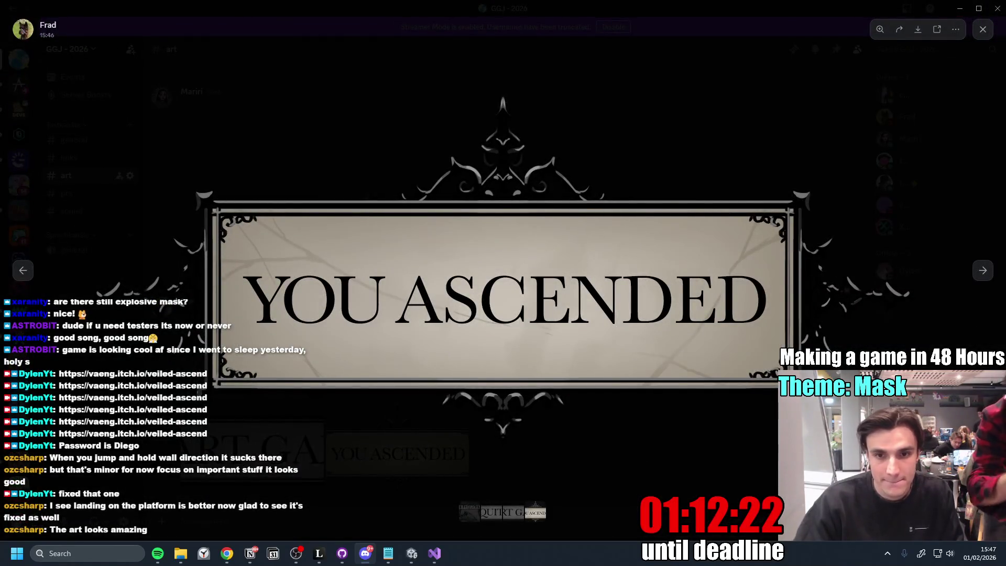
{"action": "key", "text": "Escape"}
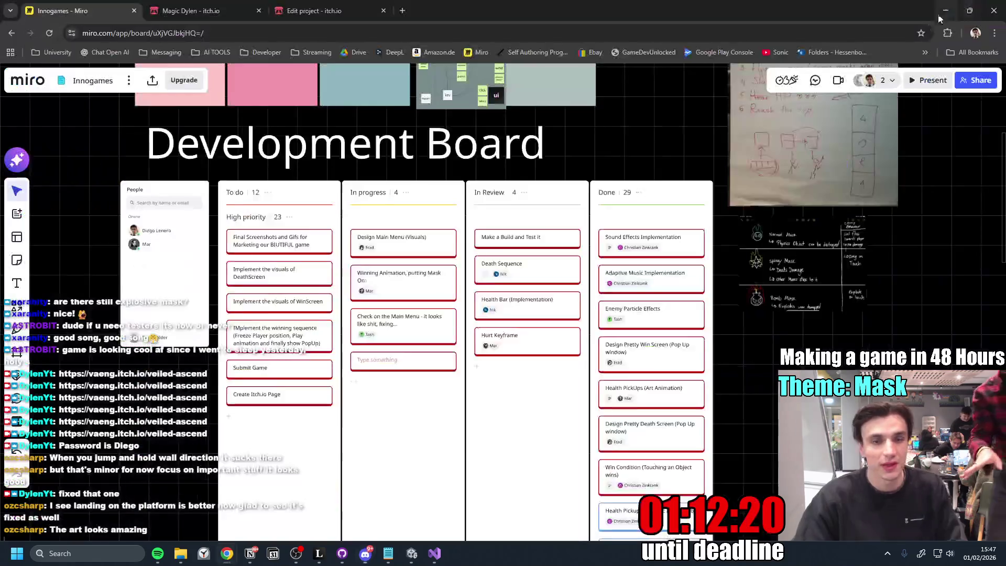
{"action": "left_click", "coordinate": [226, 553]}
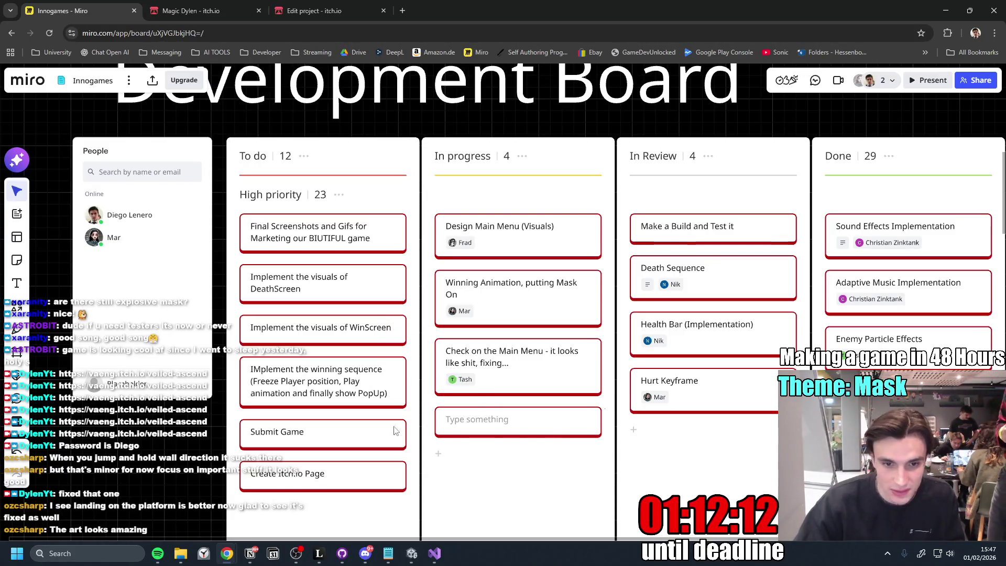
{"action": "scroll", "coordinate": [326, 401], "scroll_direction": "up", "scroll_amount": 2}
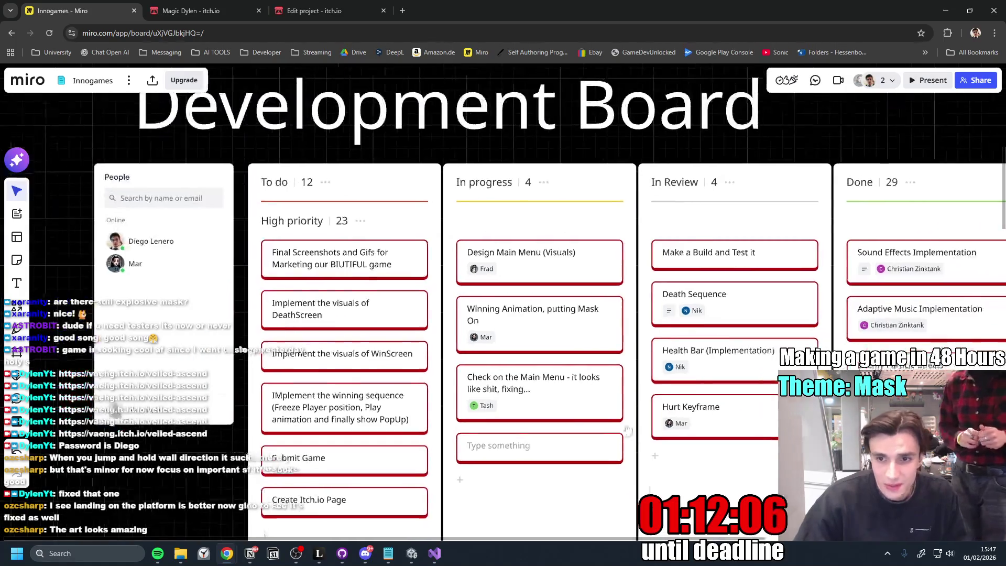
{"action": "scroll", "coordinate": [482, 419], "scroll_direction": "down", "scroll_amount": 2}
{"action": "scroll", "coordinate": [413, 397], "scroll_direction": "down", "scroll_amount": 2}
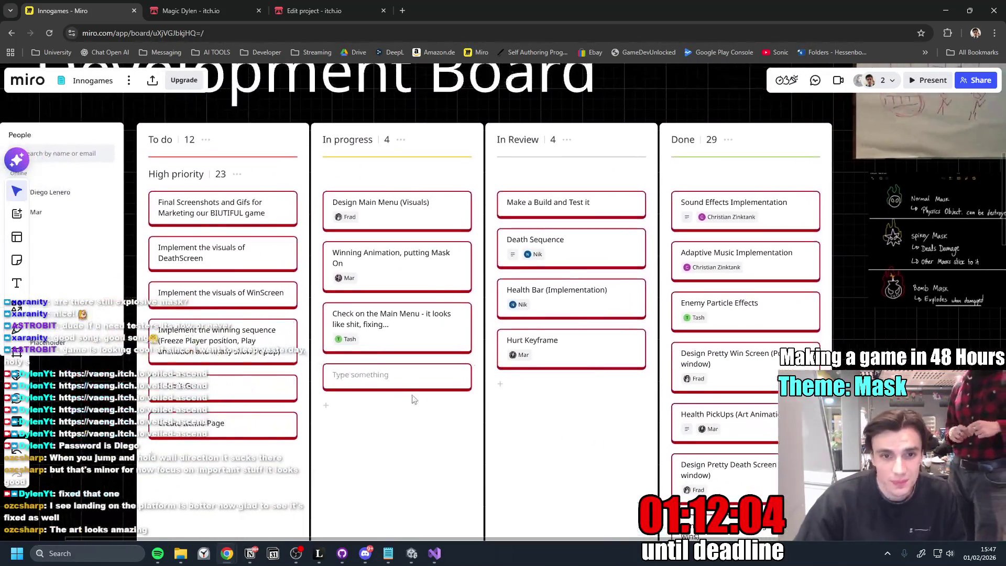
{"action": "scroll", "coordinate": [366, 398], "scroll_direction": "up", "scroll_amount": 1}
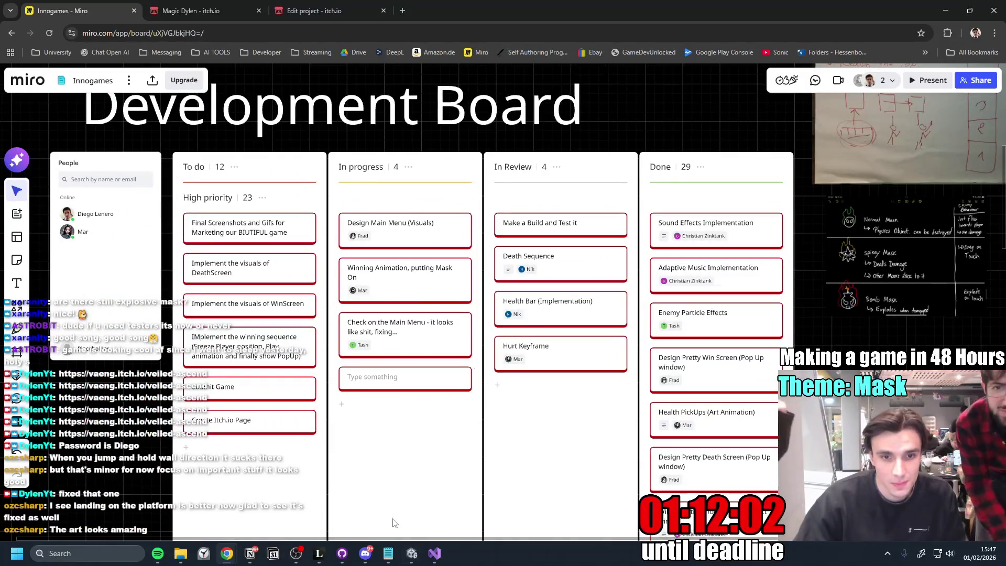
- Drag the Design Main Menu, Winning Animation and Hurt Keyframe cards into Miro's Done column
{"action": "left_click_drag", "start_coordinate": [386, 226], "coordinate": [717, 204]}
{"action": "left_click_drag", "start_coordinate": [417, 228], "coordinate": [716, 228]}
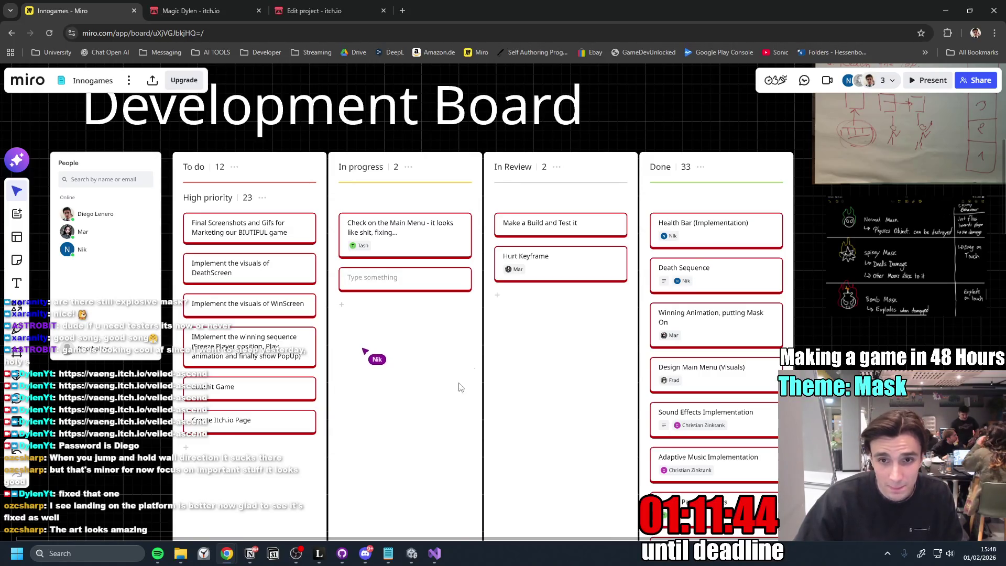
{"action": "left_click_drag", "start_coordinate": [561, 281], "coordinate": [697, 235]}
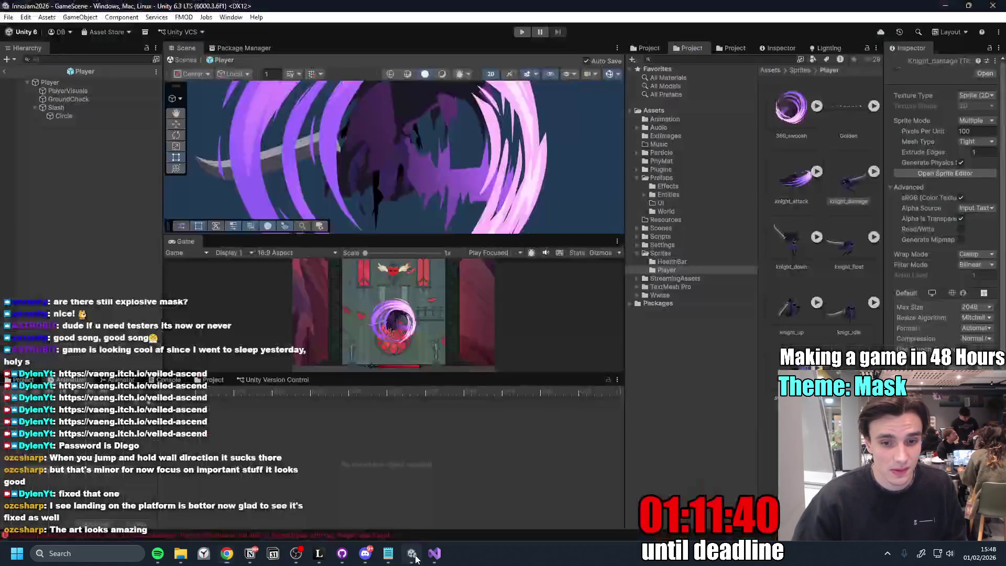
- Bring up the Notion jam to-do list and edit the Balance Difficulty through Sizes task
{"action": "left_click", "coordinate": [411, 553]}
{"action": "left_click", "coordinate": [250, 553]}
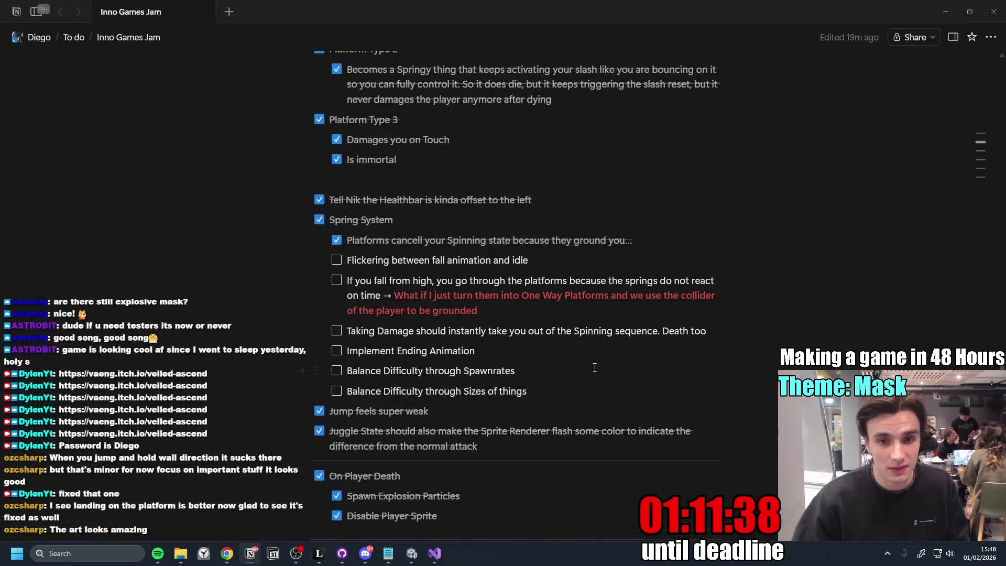
{"action": "left_click", "coordinate": [583, 389]}
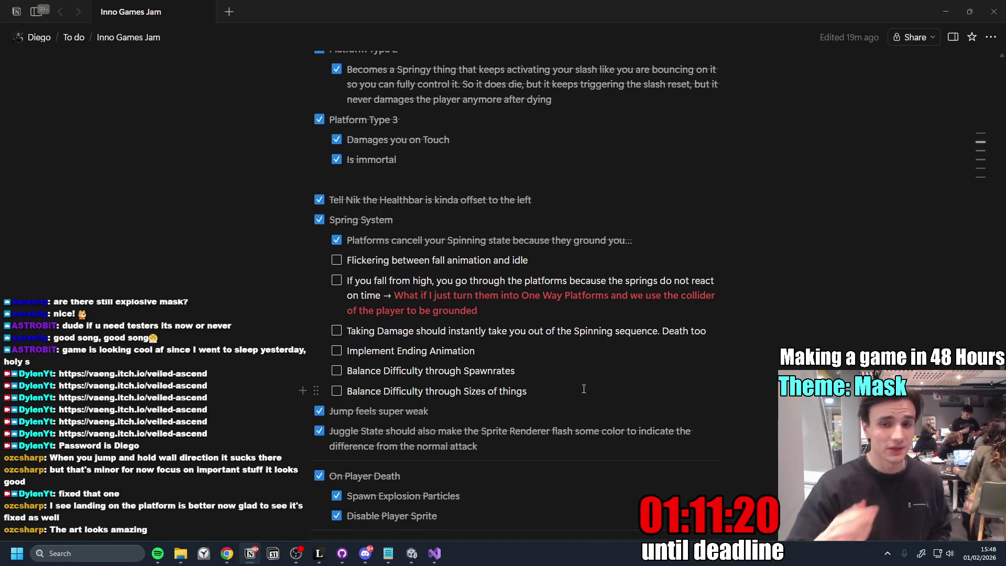
{"action": "key", "text": "Up"}
{"action": "key", "text": "Up"}
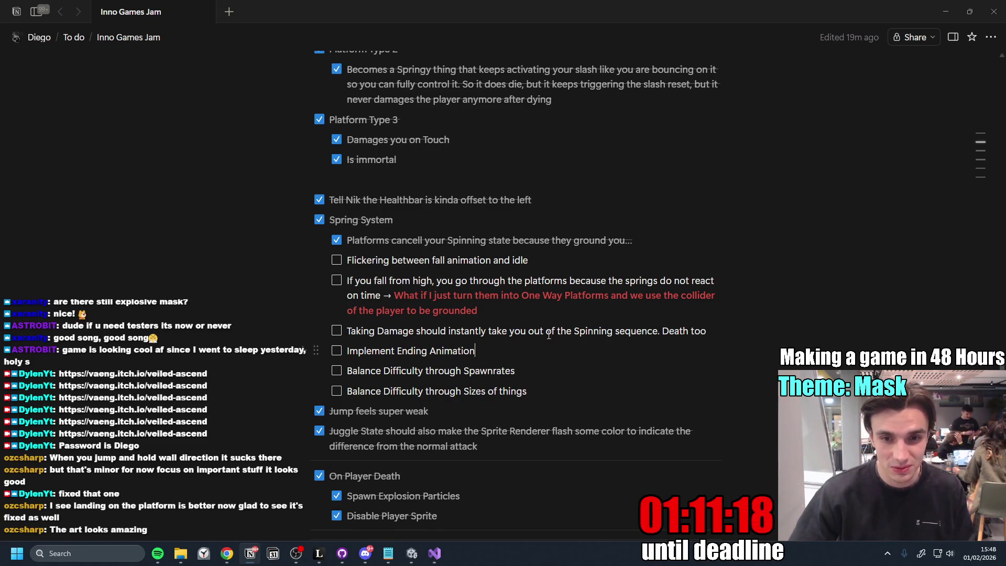
- Finish the Implement Ending Animation task line, then switch to GitHub Desktop's pending changes
{"action": "left_click", "coordinate": [541, 313]}
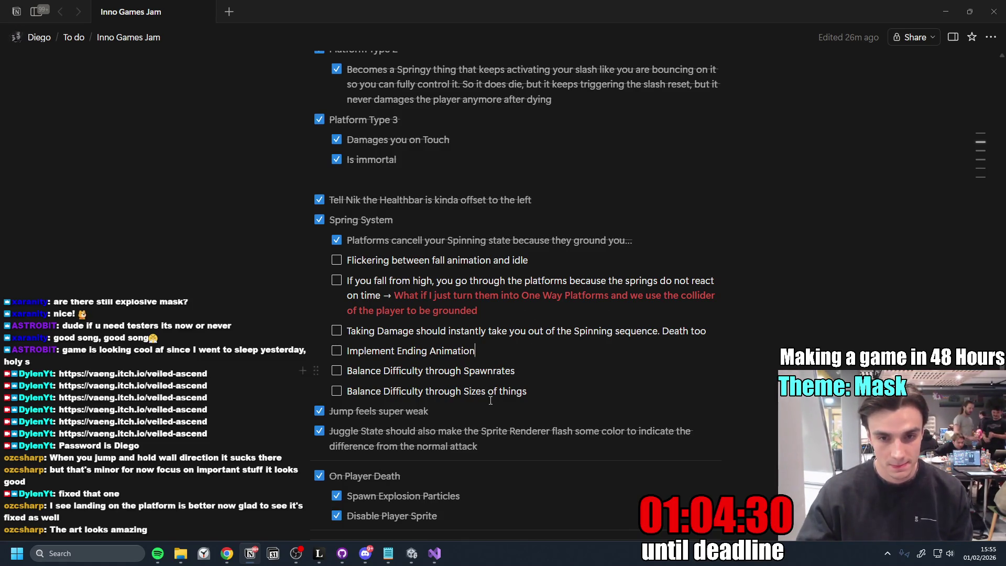
{"action": "key", "text": "Down"}
{"action": "key", "text": "Down"}
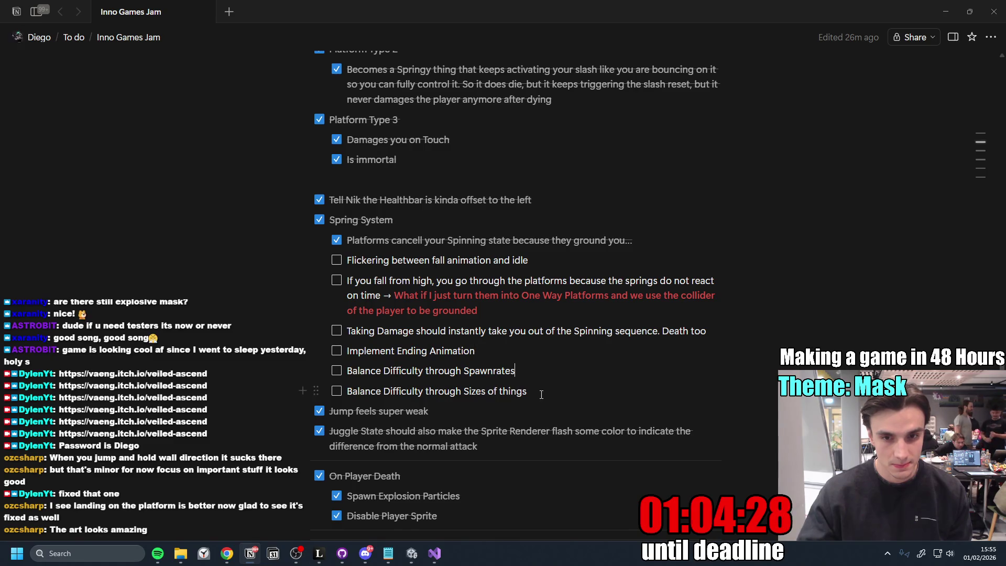
{"action": "mouse_move", "coordinate": [361, 220]}
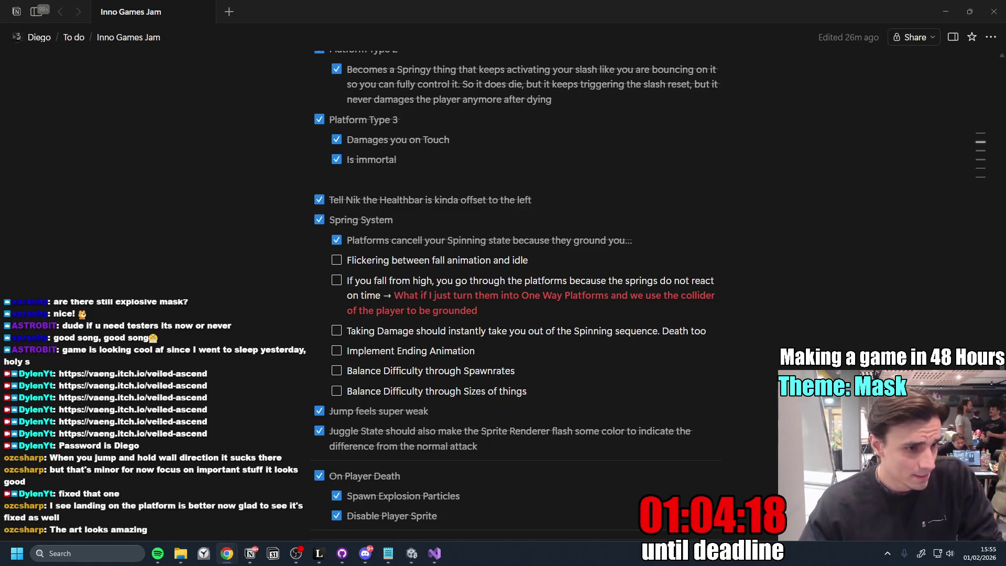
{"action": "left_click", "coordinate": [259, 220]}
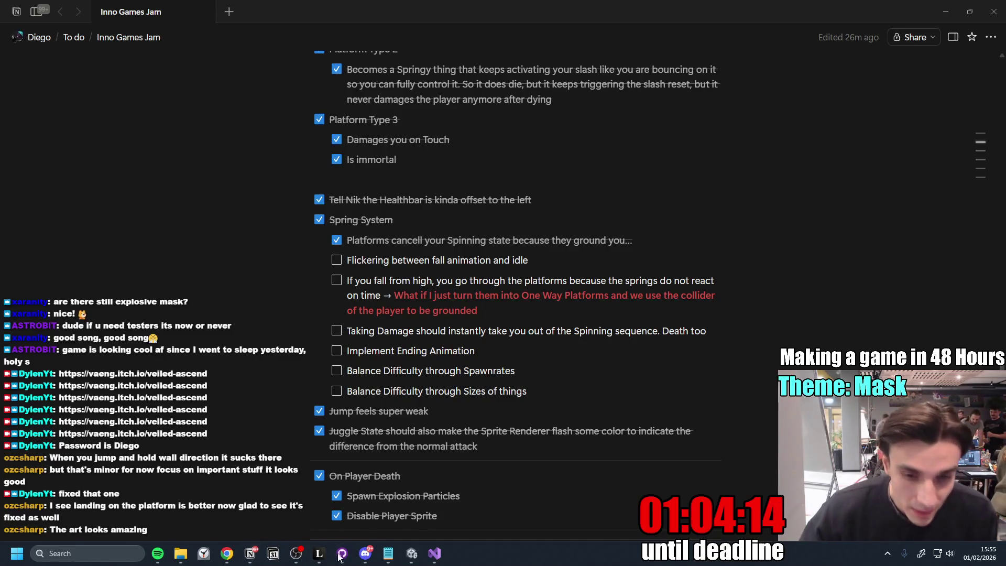
{"action": "left_click", "coordinate": [342, 554]}
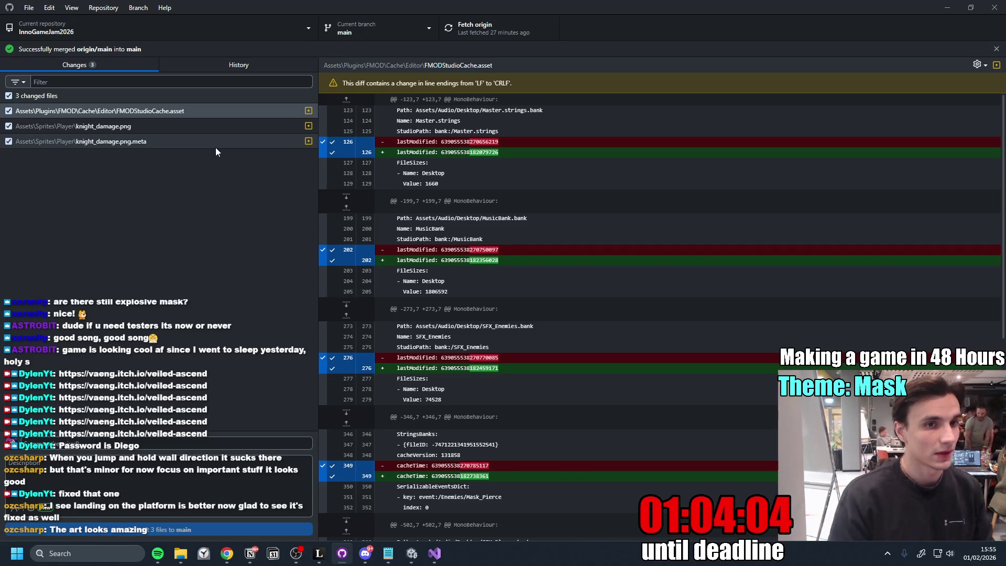
- Review the changed files and discard the stray FMODStudioCache.asset change
{"action": "left_click", "coordinate": [191, 129]}
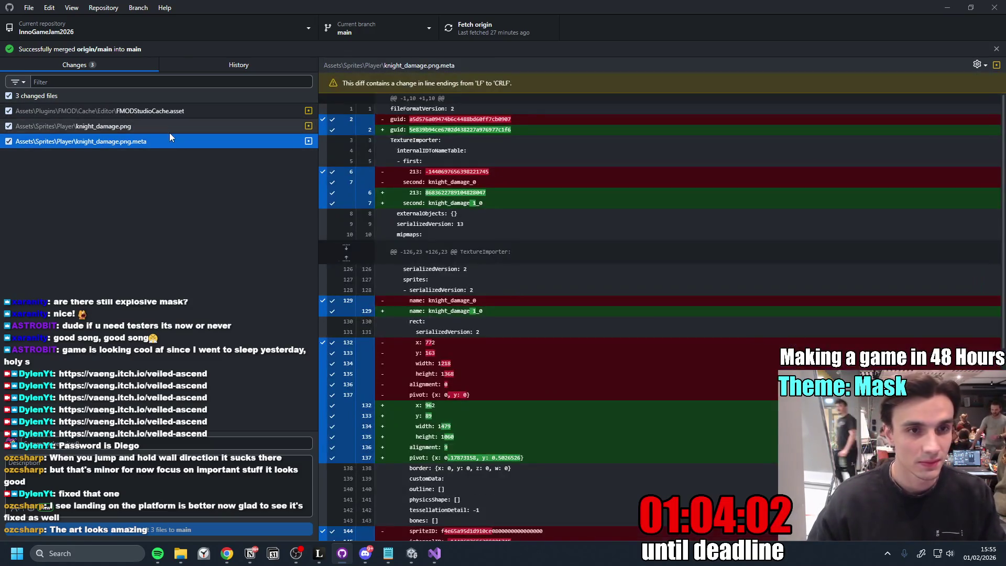
{"action": "left_click", "coordinate": [170, 128]}
{"action": "left_click", "coordinate": [177, 113]}
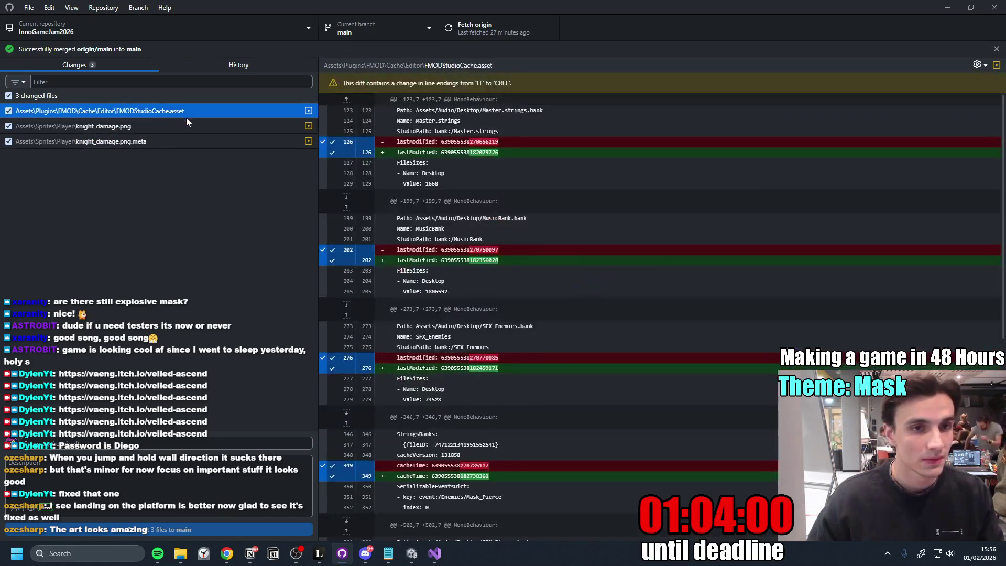
{"action": "left_click", "coordinate": [185, 116]}
{"action": "right_click", "coordinate": [191, 114]}
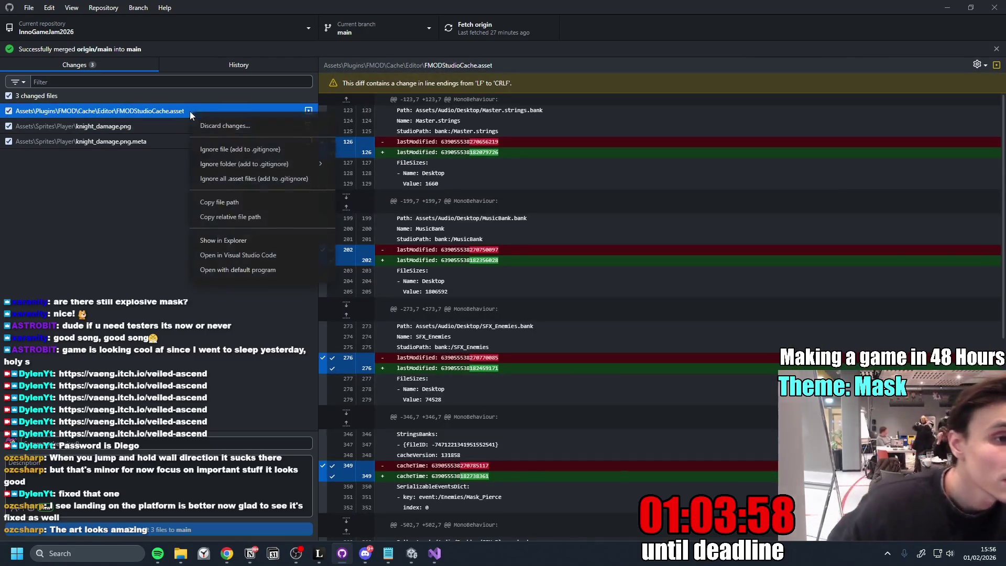
{"action": "left_click", "coordinate": [249, 128]}
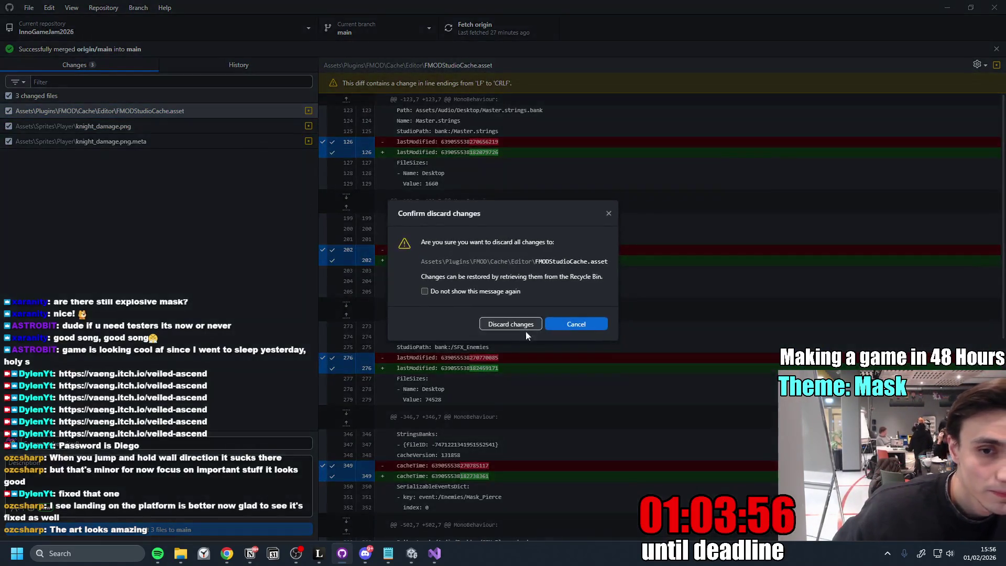
{"action": "left_click", "coordinate": [515, 319]}
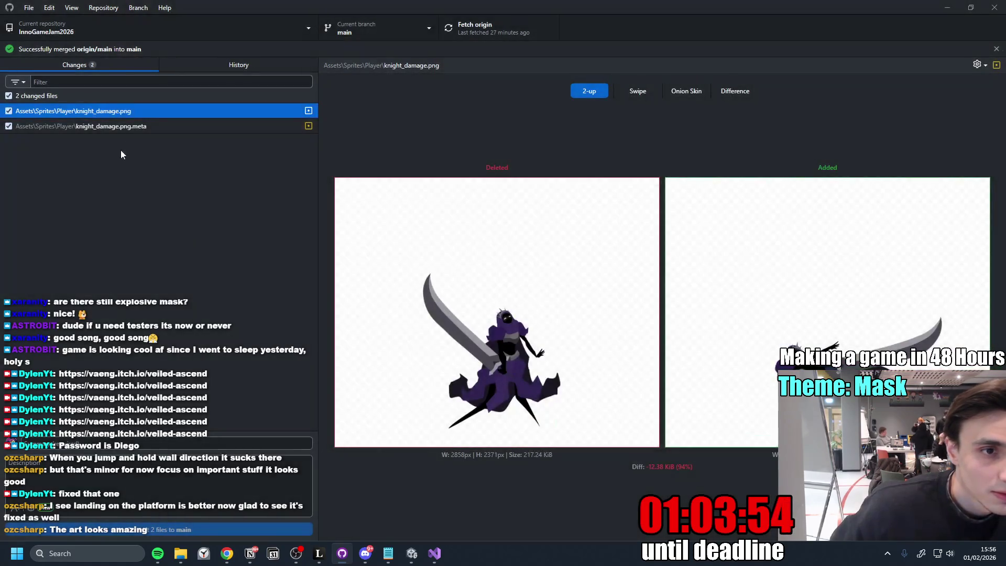
- Select both knight_damage sprite files and look at their actions without discarding
{"action": "left_click", "coordinate": [134, 126]}
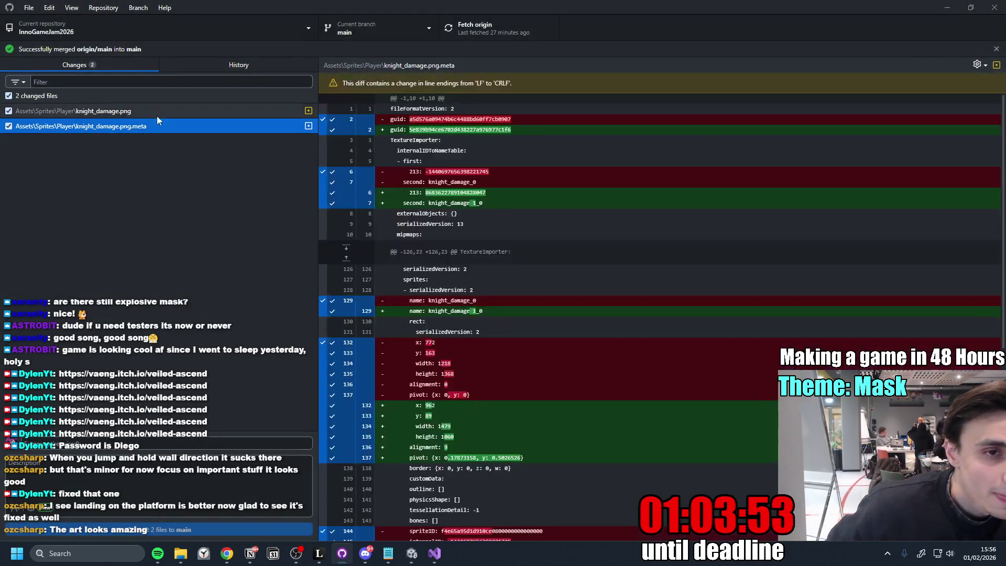
{"action": "left_click", "coordinate": [157, 114]}
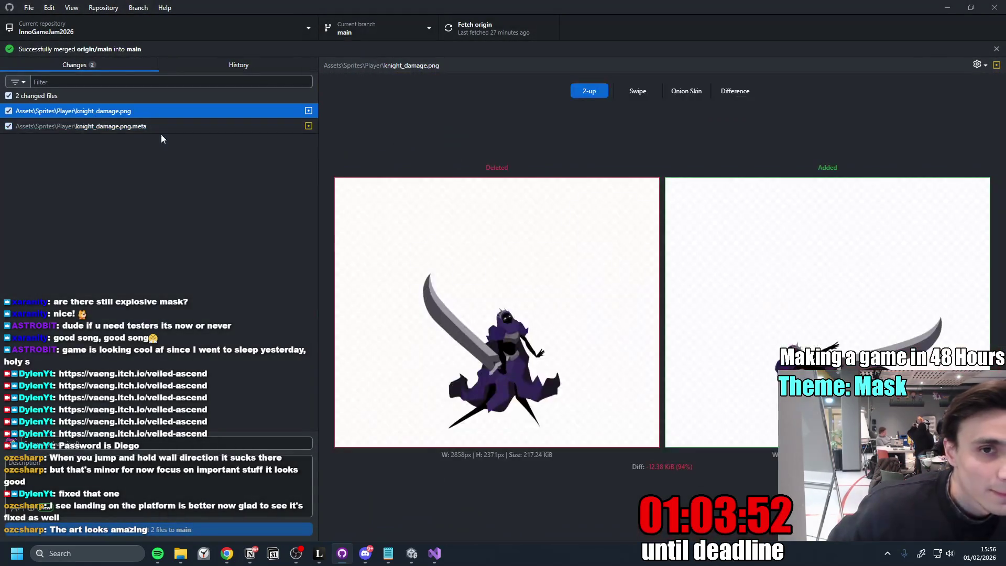
{"action": "left_click", "coordinate": [213, 127], "text": "ctrl"}
{"action": "right_click", "coordinate": [138, 119]}
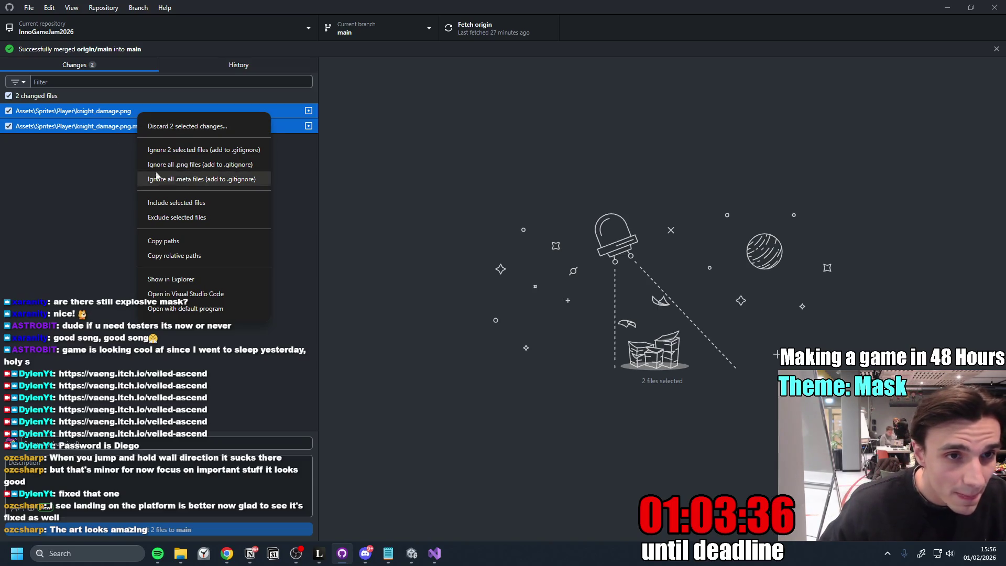
{"action": "left_click", "coordinate": [93, 161]}
- Compare the knight_damage.png and meta changes, then switch over to Discord
{"action": "left_click", "coordinate": [160, 127]}
{"action": "left_click", "coordinate": [126, 116]}
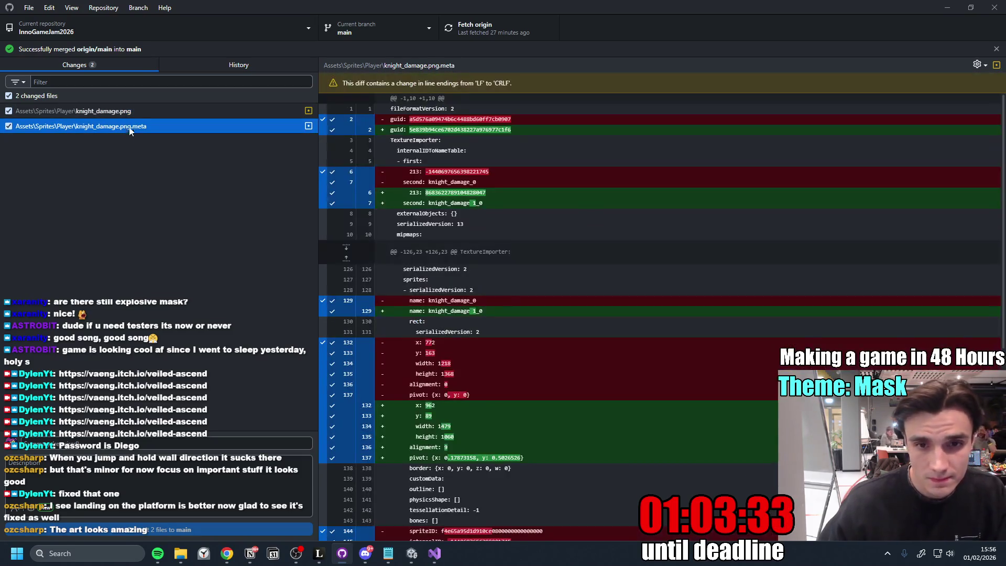
{"action": "left_click", "coordinate": [133, 110]}
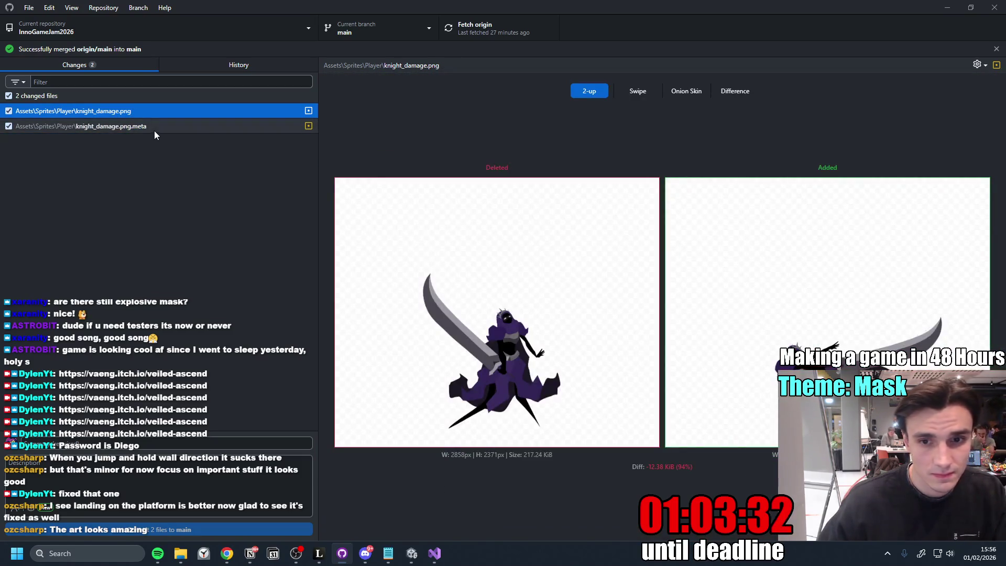
{"action": "left_click", "coordinate": [363, 555]}
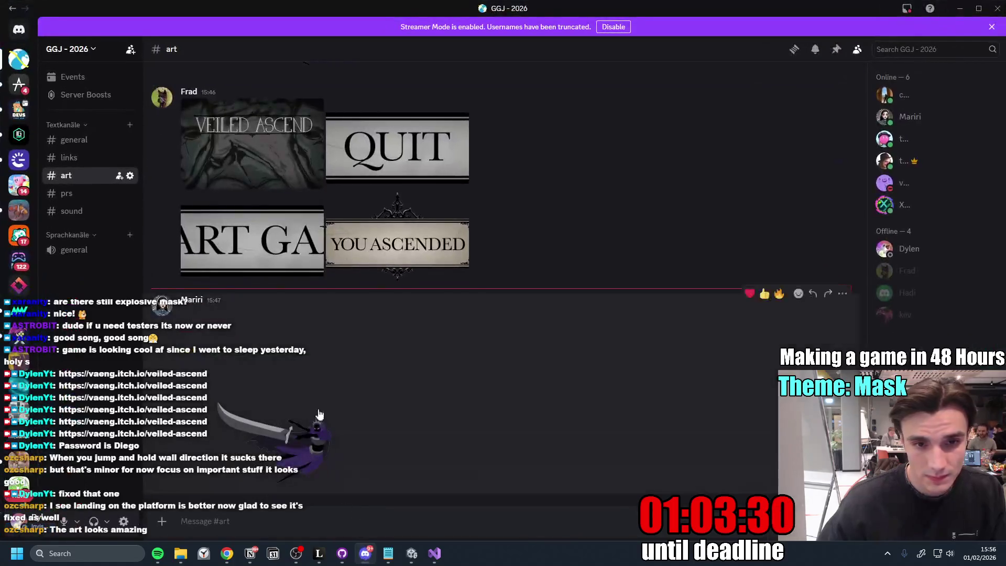
- Save the posted knight image to Downloads as DAMAGE_FLIPPED.png and return to GitHub Desktop
{"action": "left_click", "coordinate": [286, 407]}
{"action": "right_click", "coordinate": [500, 384]}
{"action": "left_click", "coordinate": [529, 412]}
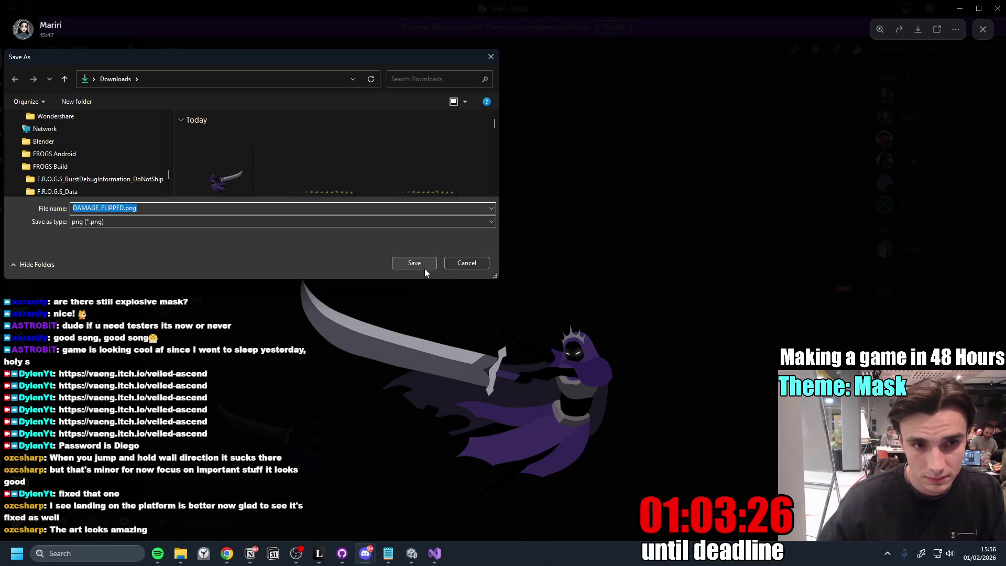
{"action": "left_click", "coordinate": [415, 262]}
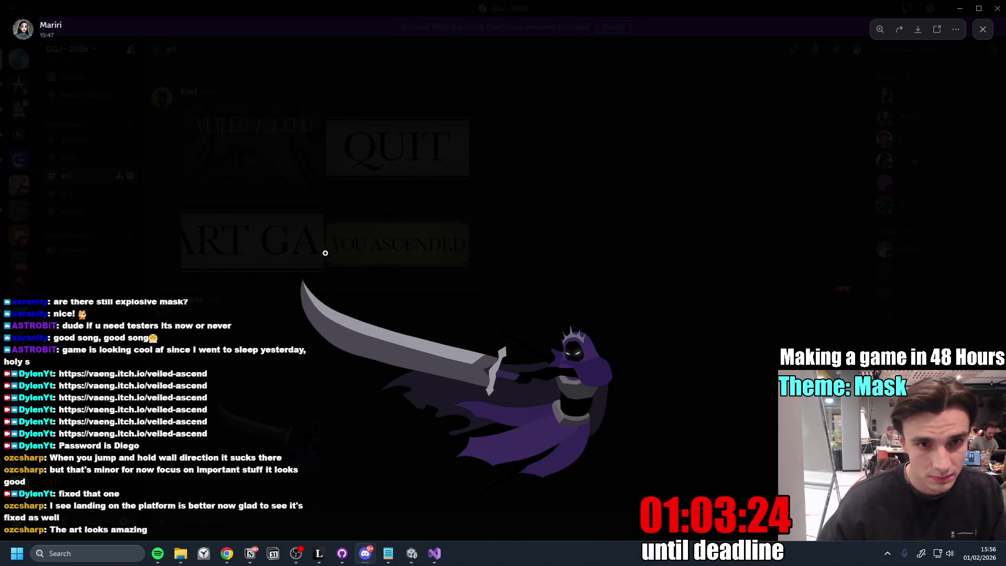
{"action": "left_click", "coordinate": [635, 215]}
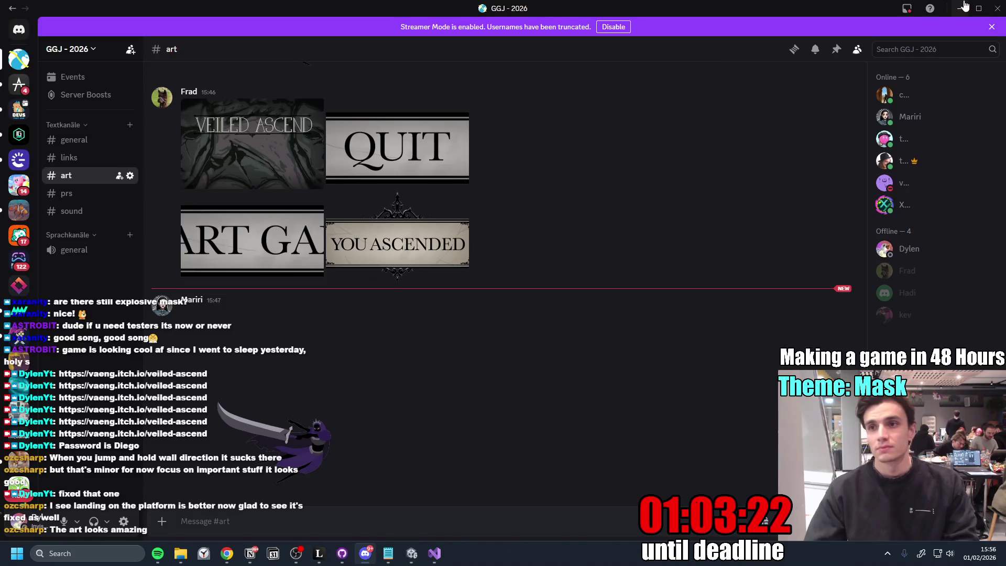
{"action": "key", "text": "alt+Tab"}
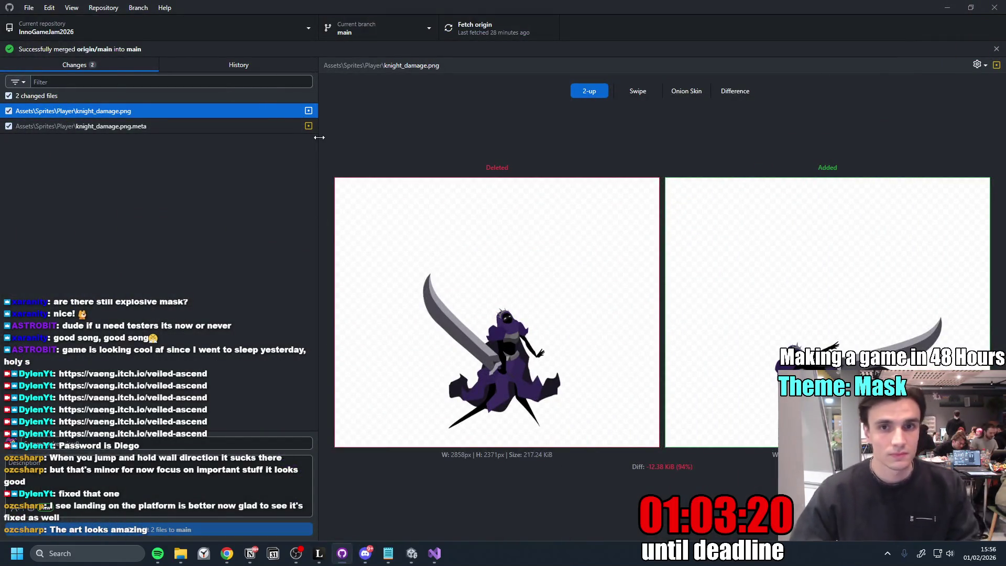
- Discard both remaining knight_damage sprite file changes
{"action": "left_click", "coordinate": [159, 125]}
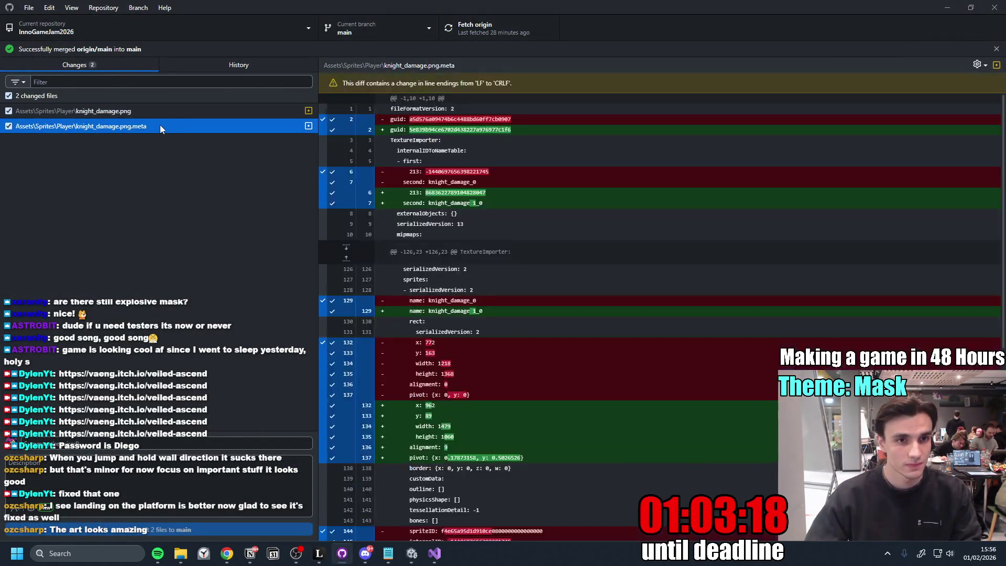
{"action": "left_click", "coordinate": [163, 114], "text": "shift"}
{"action": "right_click", "coordinate": [161, 113]}
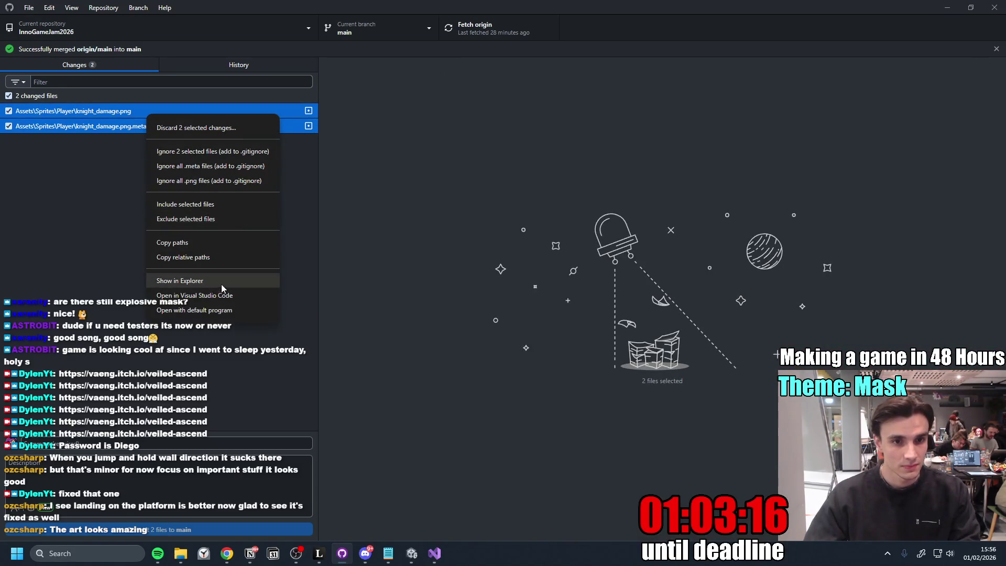
{"action": "left_click", "coordinate": [220, 127]}
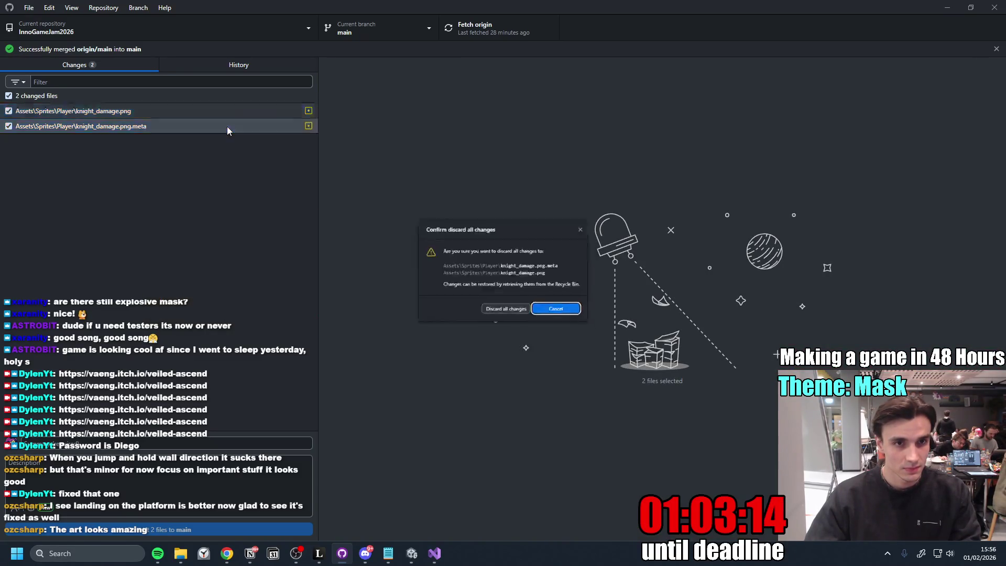
{"action": "left_click", "coordinate": [511, 319]}
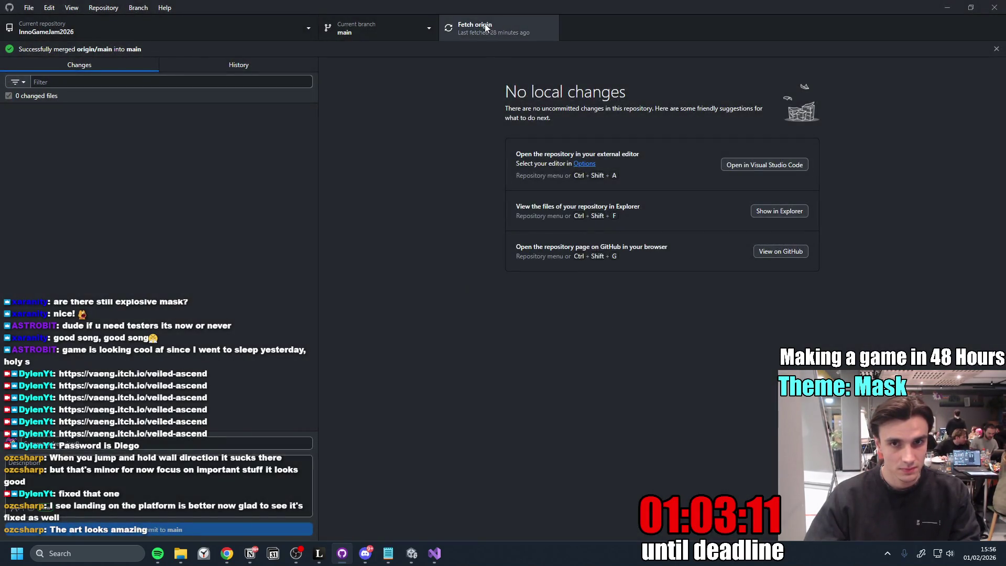
- Fetch and pull the latest commits from origin, then return to the Notion to-do page
{"action": "left_click", "coordinate": [486, 27]}
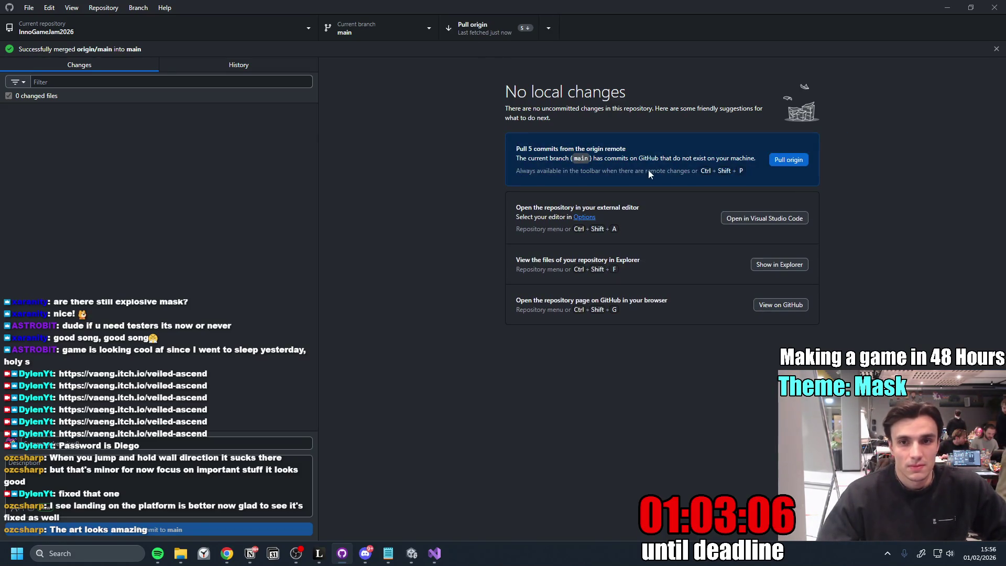
{"action": "left_click", "coordinate": [480, 31]}
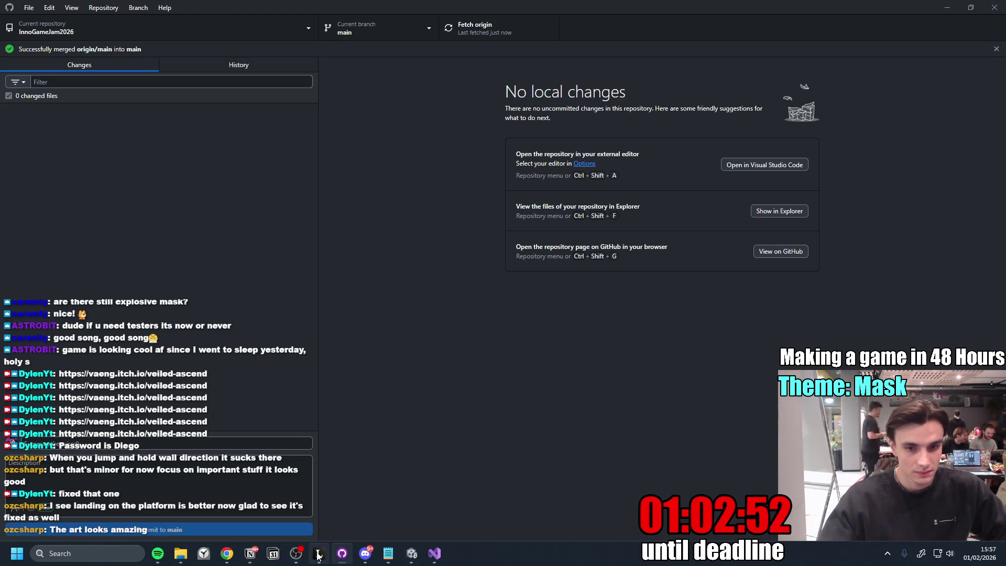
{"action": "left_click", "coordinate": [256, 555]}
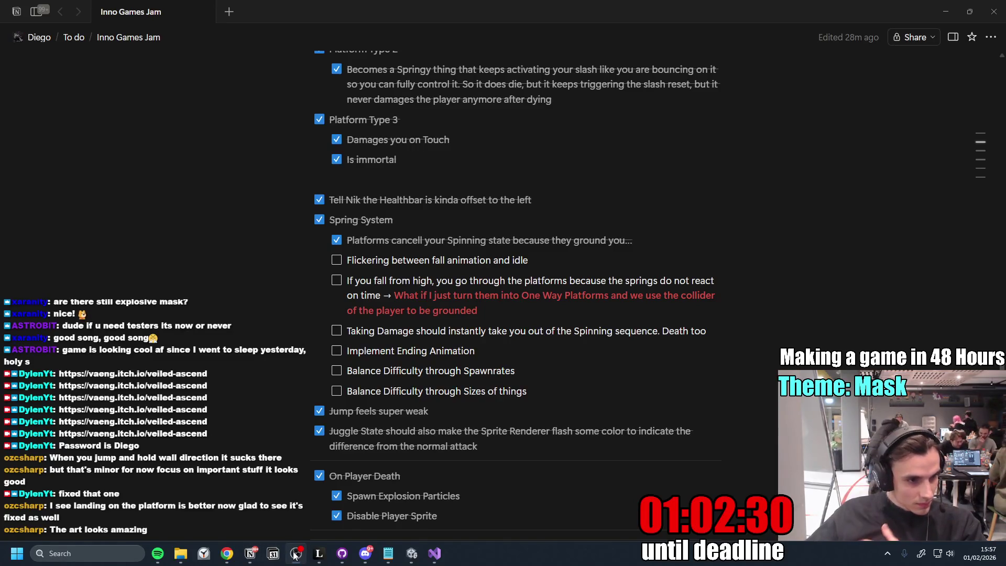
{"action": "mouse_move", "coordinate": [226, 553]}
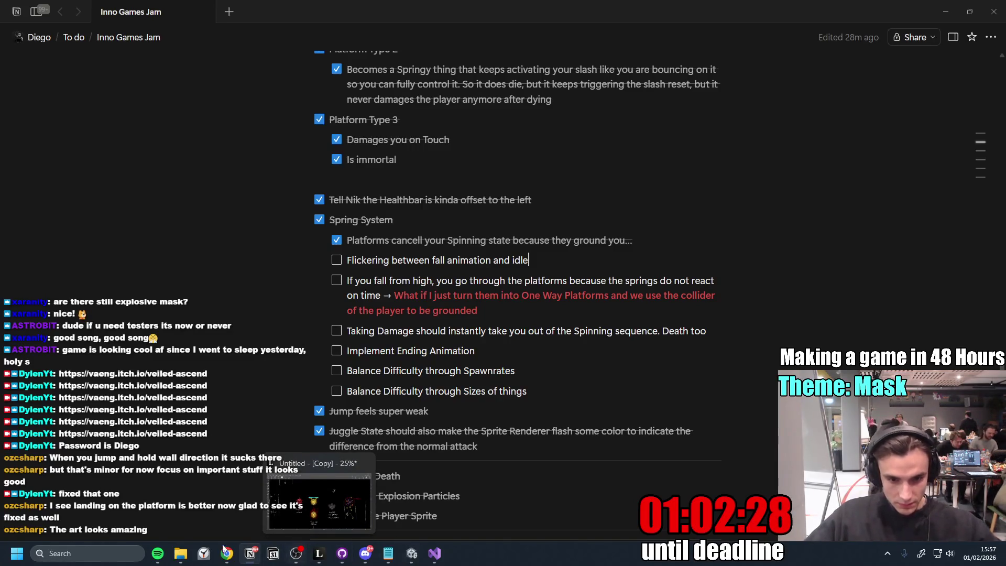
- Launch Windows Clock from Start search and set the focus session length to 25 minutes
{"action": "key", "text": "super"}
{"action": "type", "text": "timer"}
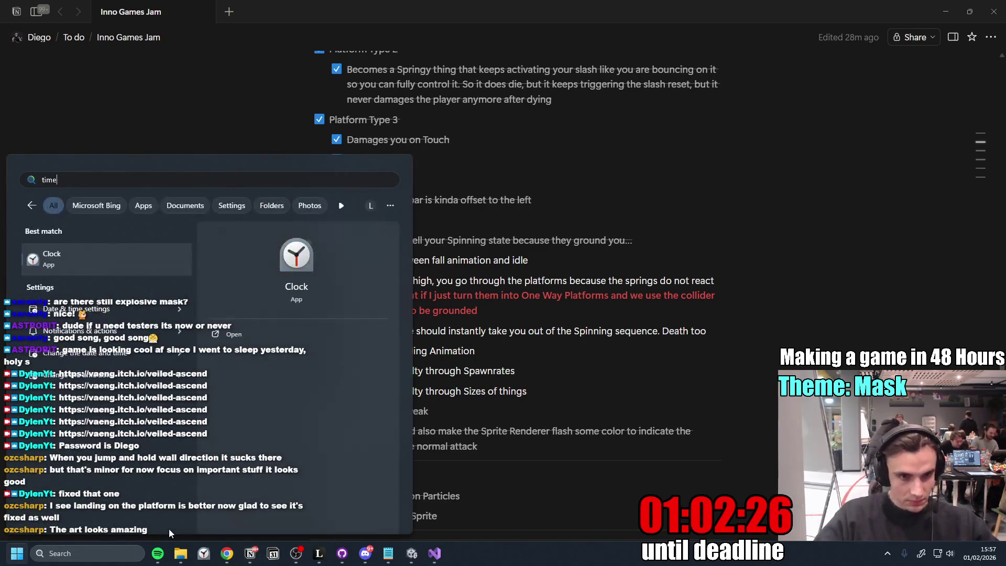
{"action": "key", "text": "Return"}
{"action": "left_click", "coordinate": [318, 127]}
{"action": "left_click", "coordinate": [318, 128]}
{"action": "left_click", "coordinate": [314, 114]}
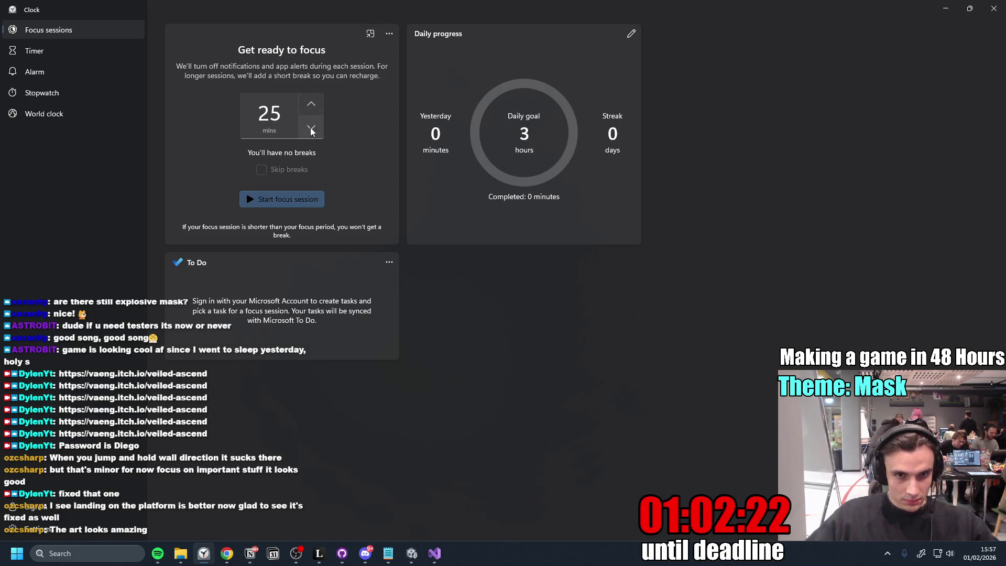
- Start the focus session in a compact floating window and resume the Notion flickering task
{"action": "left_click", "coordinate": [291, 201]}
{"action": "left_click", "coordinate": [389, 34]}
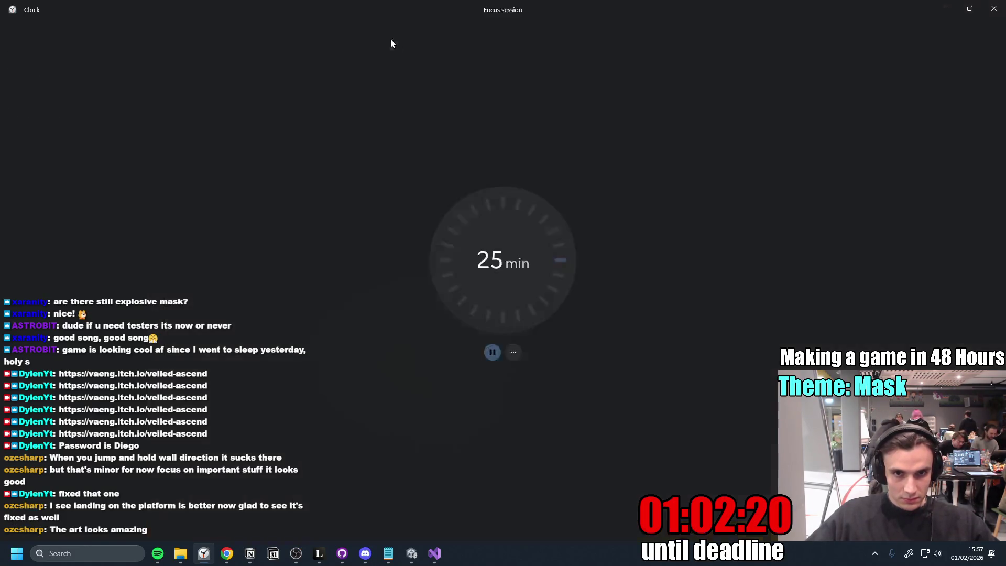
{"action": "left_click", "coordinate": [573, 251]}
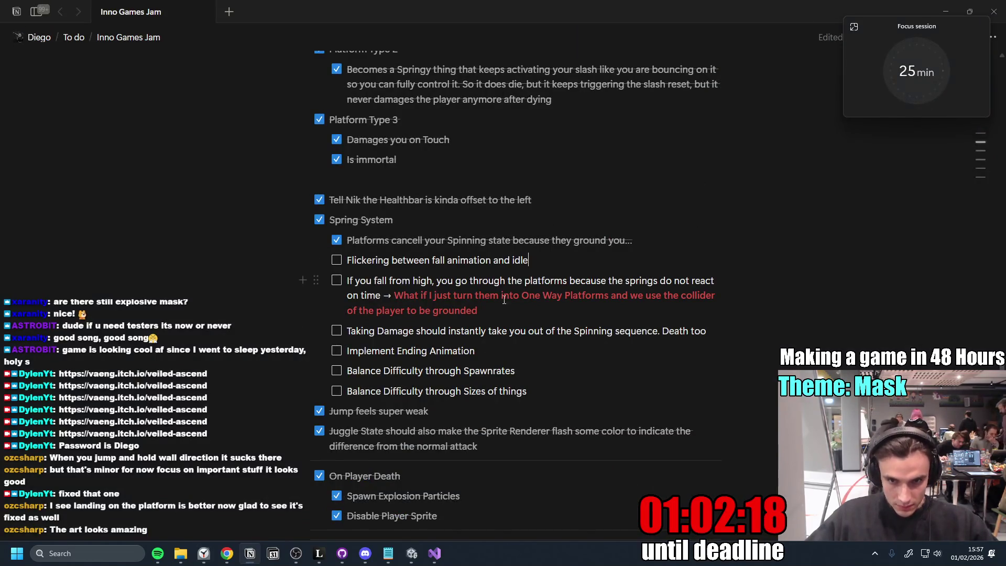
- Tick off the 'Flickering between fall animation and idle' task
{"action": "left_click", "coordinate": [336, 259]}
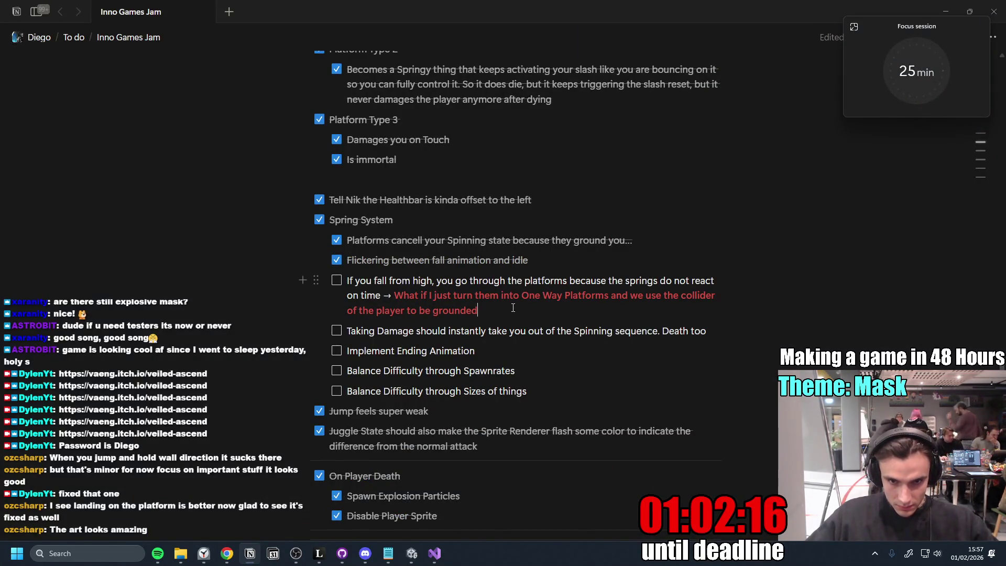
{"action": "scroll", "coordinate": [551, 335], "scroll_direction": "down", "scroll_amount": 1}
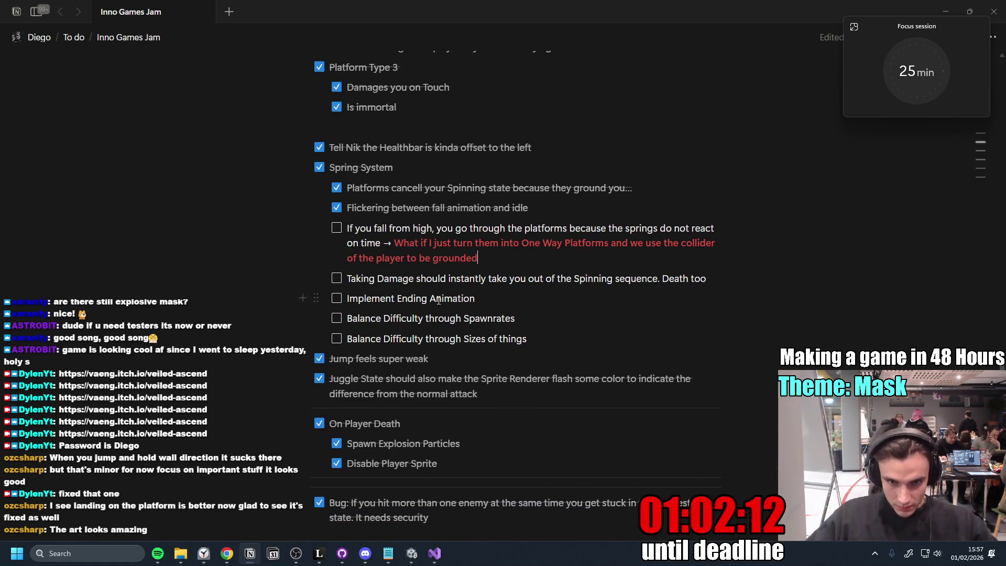
{"action": "triple_click", "coordinate": [442, 277]}
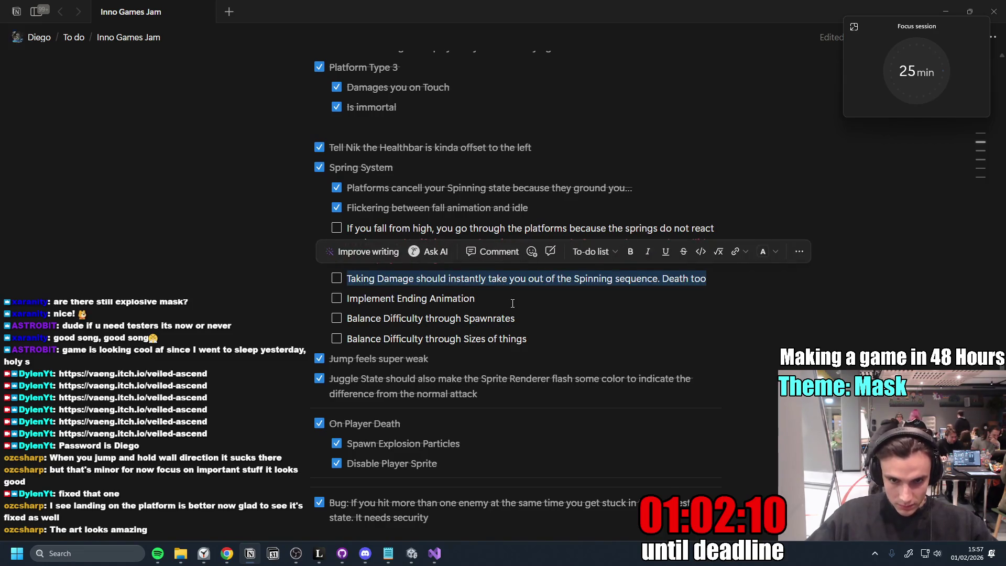
{"action": "left_click", "coordinate": [377, 299]}
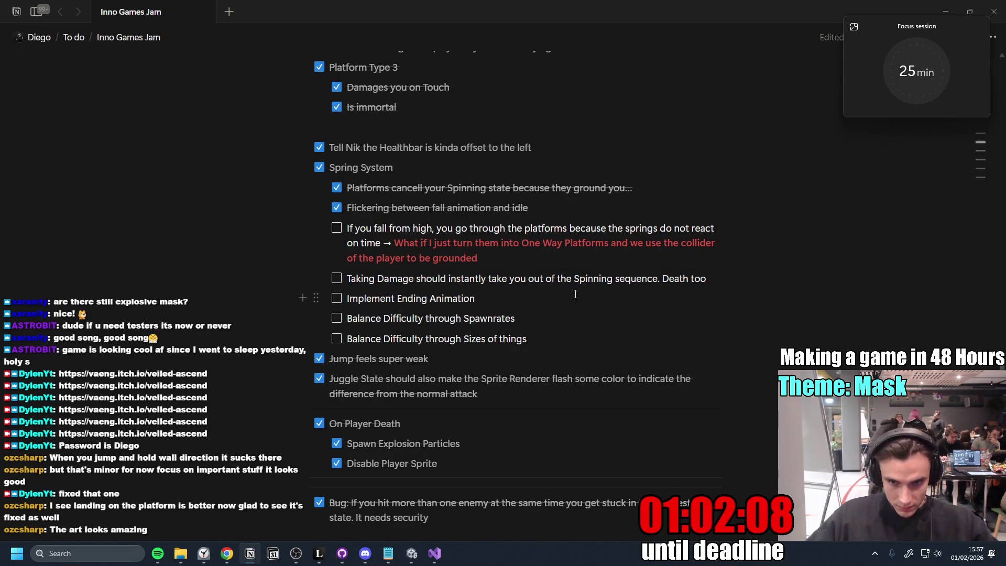
- Insert a divider below Implement Ending Animation, then switch to the Unity editor
{"action": "key", "text": "Return"}
{"action": "key", "text": "Return"}
{"action": "key", "text": "Up"}
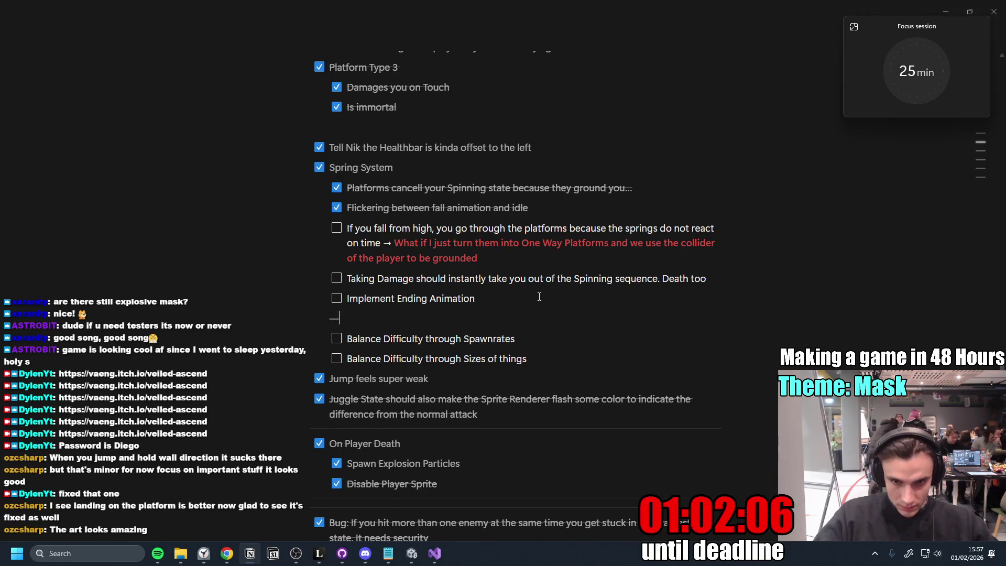
{"action": "left_click", "coordinate": [573, 333]}
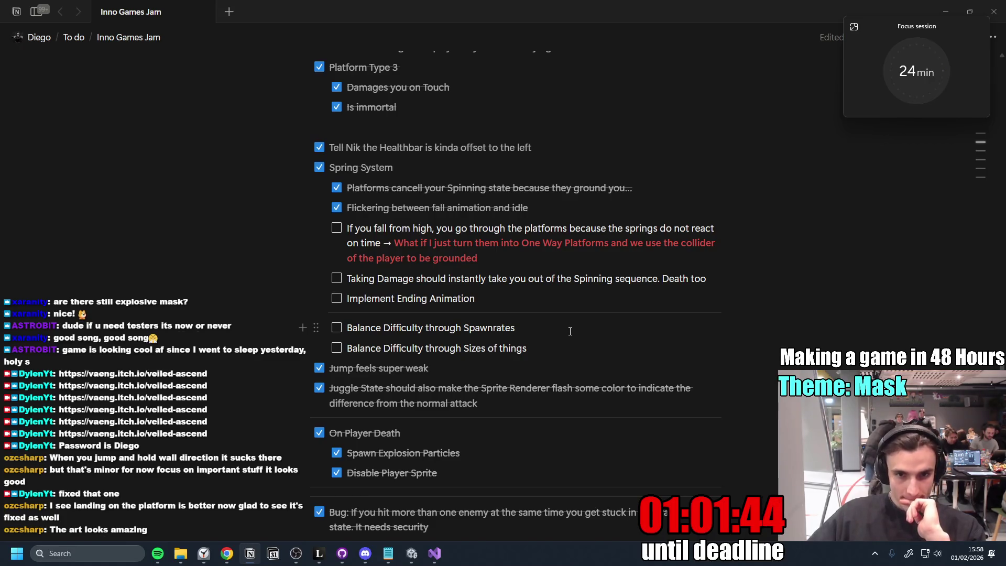
{"action": "scroll", "coordinate": [563, 339], "scroll_direction": "down", "scroll_amount": 2}
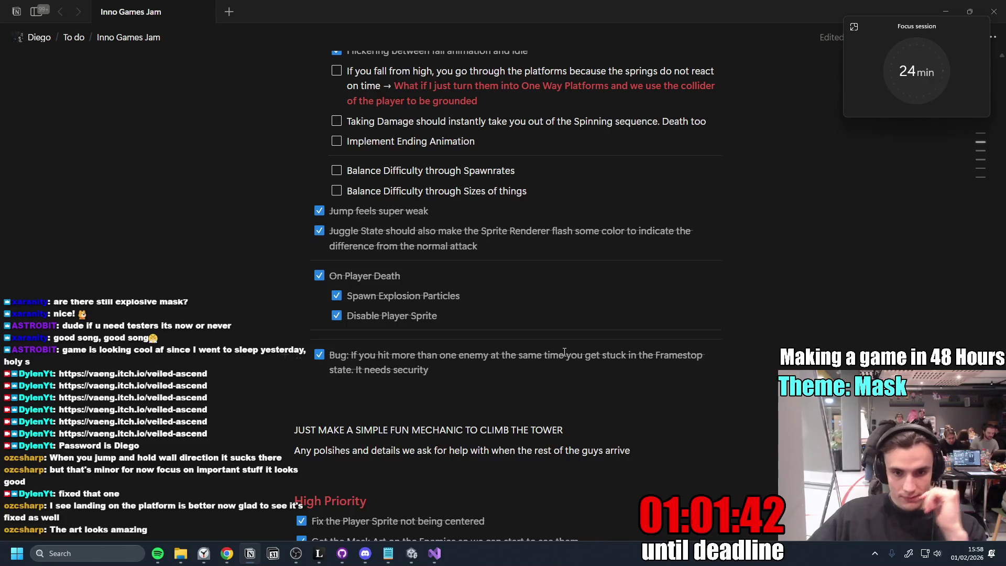
{"action": "scroll", "coordinate": [564, 351], "scroll_direction": "up", "scroll_amount": 3}
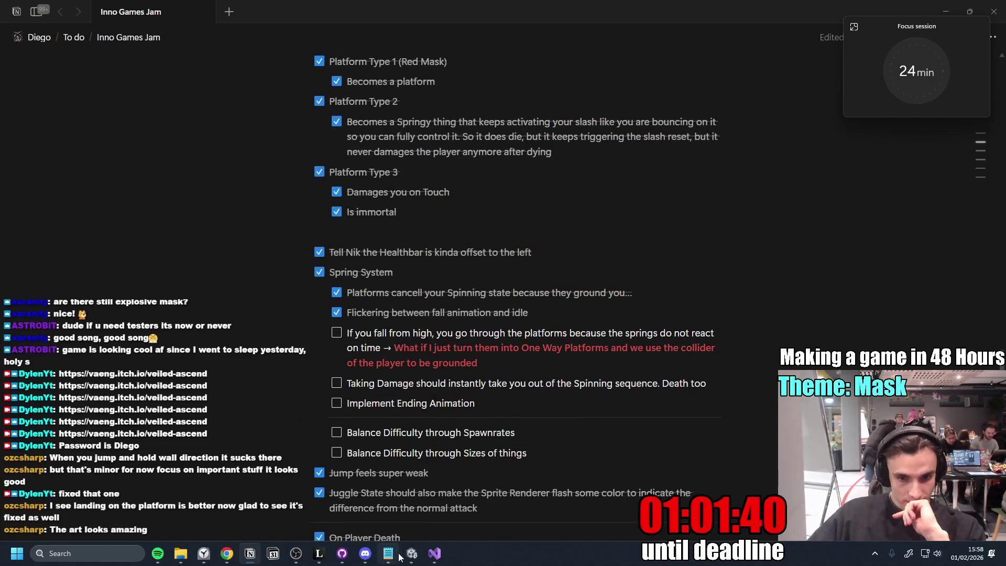
{"action": "left_click", "coordinate": [411, 554]}
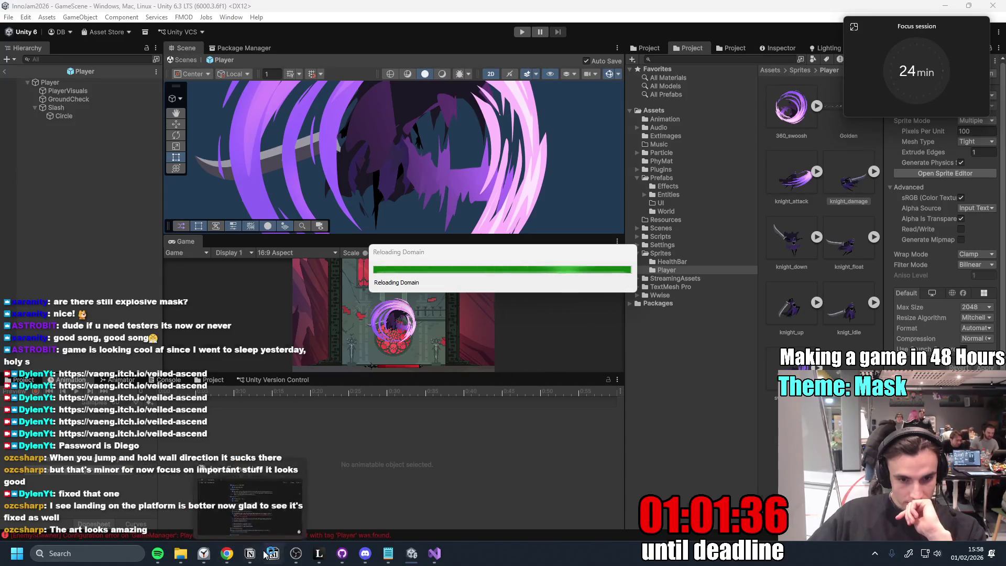
- Open and close the taskbar calendar popup to get back into Unity
{"action": "left_click", "coordinate": [265, 554]}
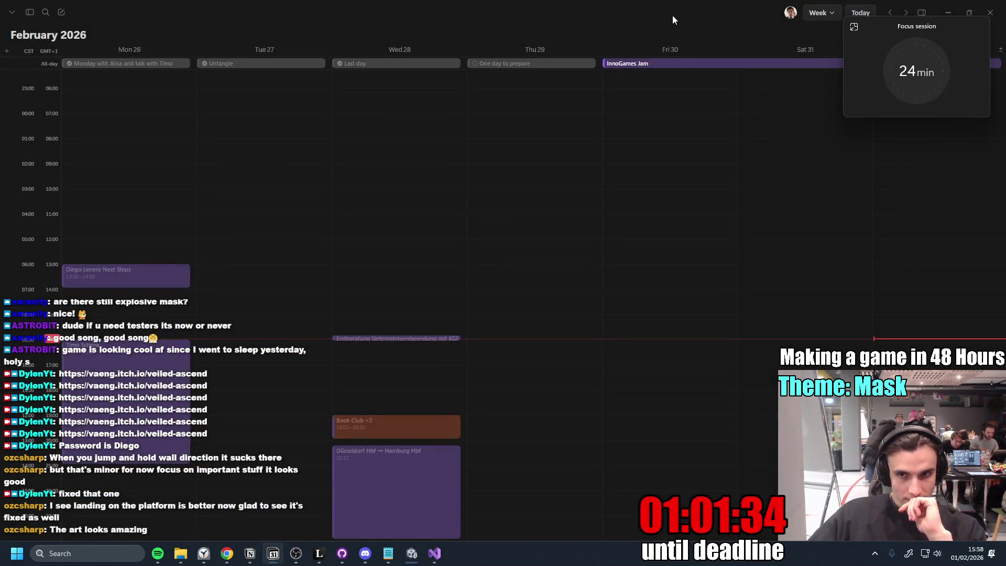
{"action": "double_click", "coordinate": [674, 14]}
{"action": "left_click", "coordinate": [807, 136]}
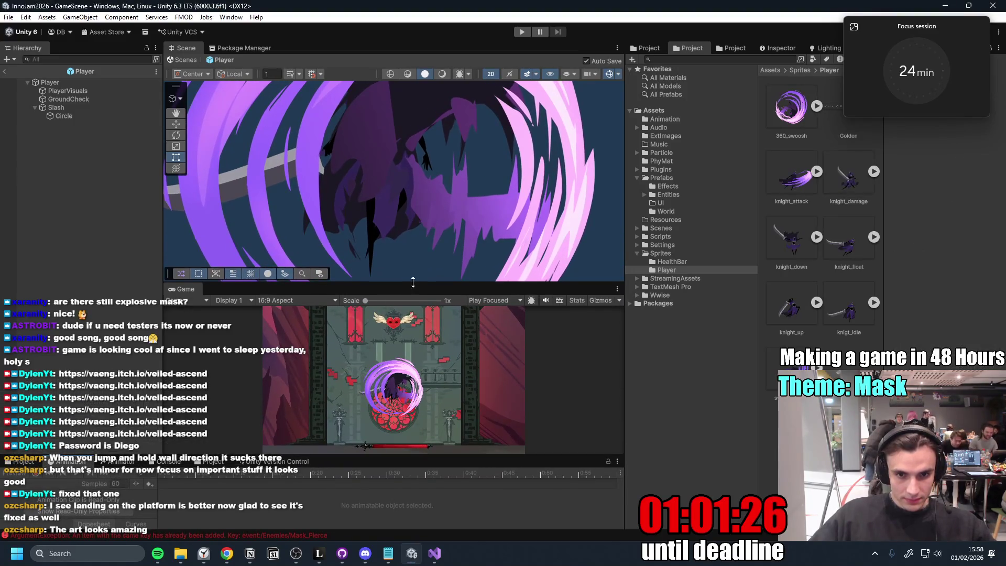
- Enlarge the game preview and maximize the Game tab to fill the editor
{"action": "left_click_drag", "start_coordinate": [412, 281], "coordinate": [419, 239]}
{"action": "double_click", "coordinate": [191, 244]}
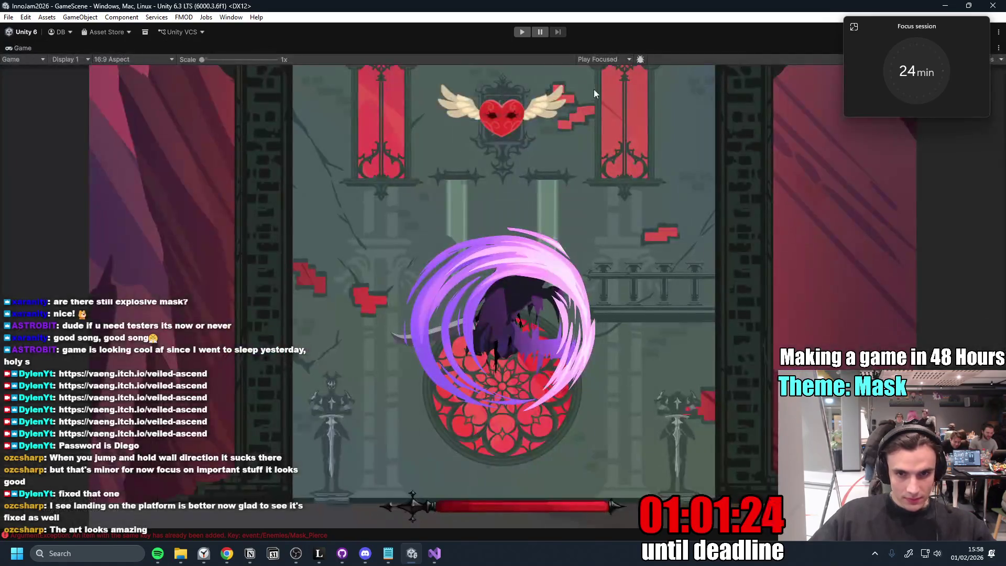
- Start Play mode and test the knight's jumps and a sword slash in the Game view
{"action": "left_click", "coordinate": [520, 32]}
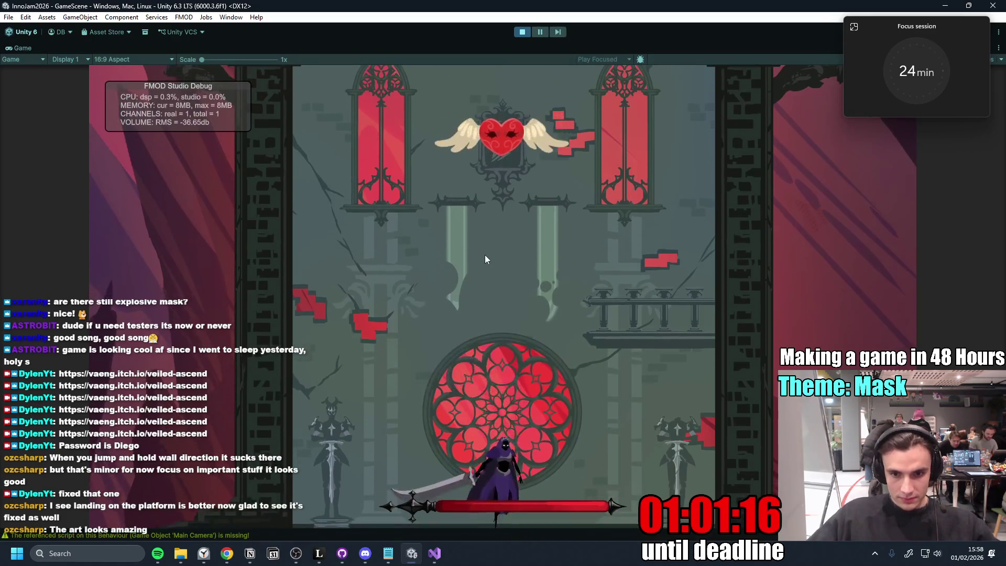
{"action": "key", "text": "space"}
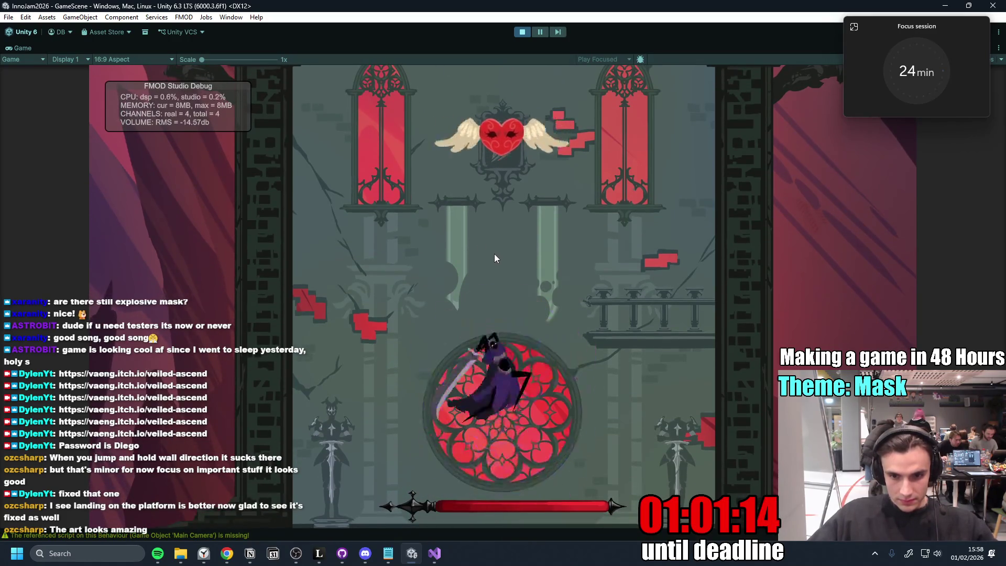
{"action": "key", "text": "space"}
{"action": "left_click", "coordinate": [495, 259]}
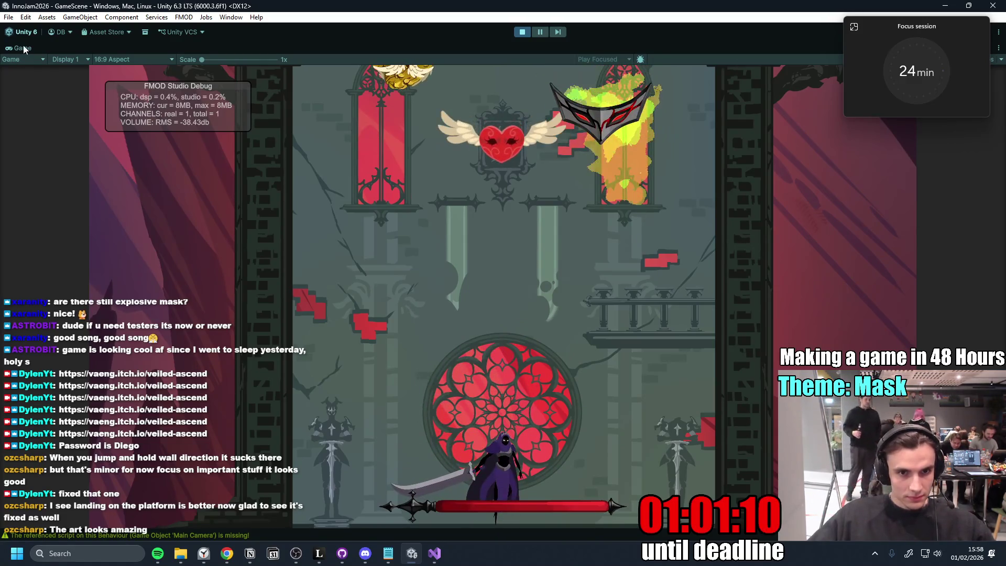
- Leave the full-size game preview and restore the full editor layout with play running
{"action": "key", "text": "shift+space"}
{"action": "left_click", "coordinate": [19, 69]}
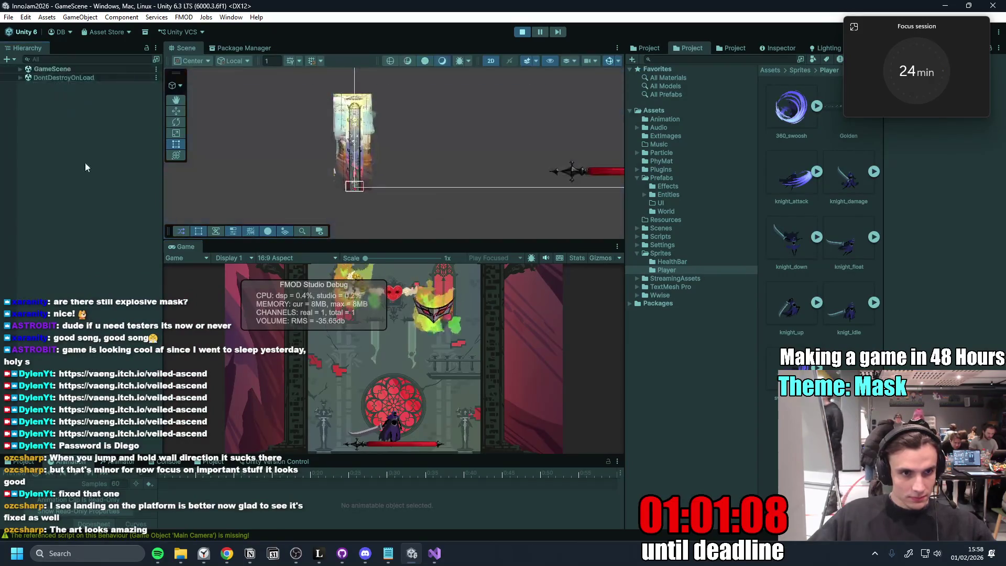
- Filter the Hierarchy to Player, select PlayerVisuals, clear the filter and leap-slash once
{"action": "left_click", "coordinate": [80, 59]}
{"action": "type", "text": "Player"}
{"action": "left_click", "coordinate": [68, 86]}
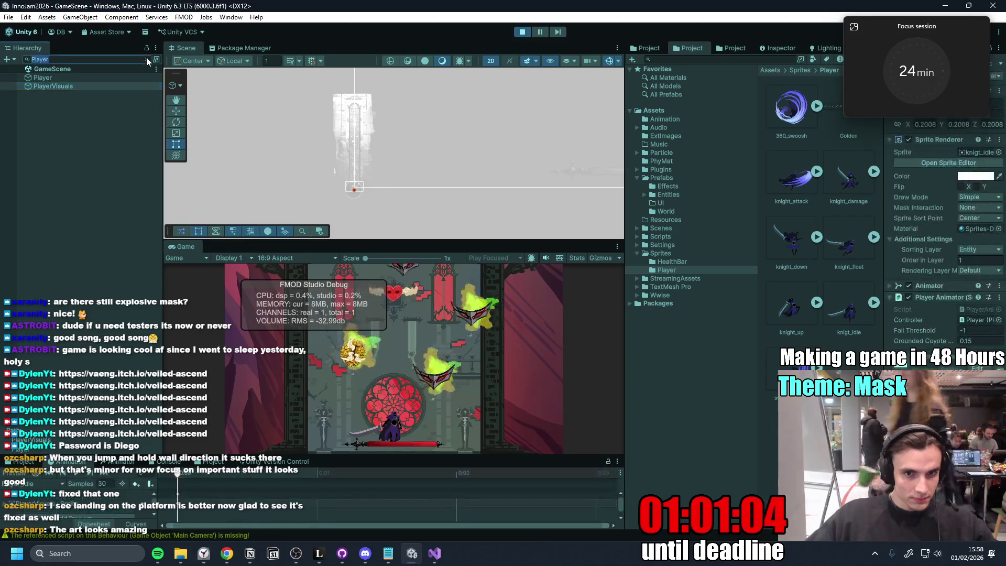
{"action": "left_click", "coordinate": [146, 58]}
{"action": "key", "text": "space"}
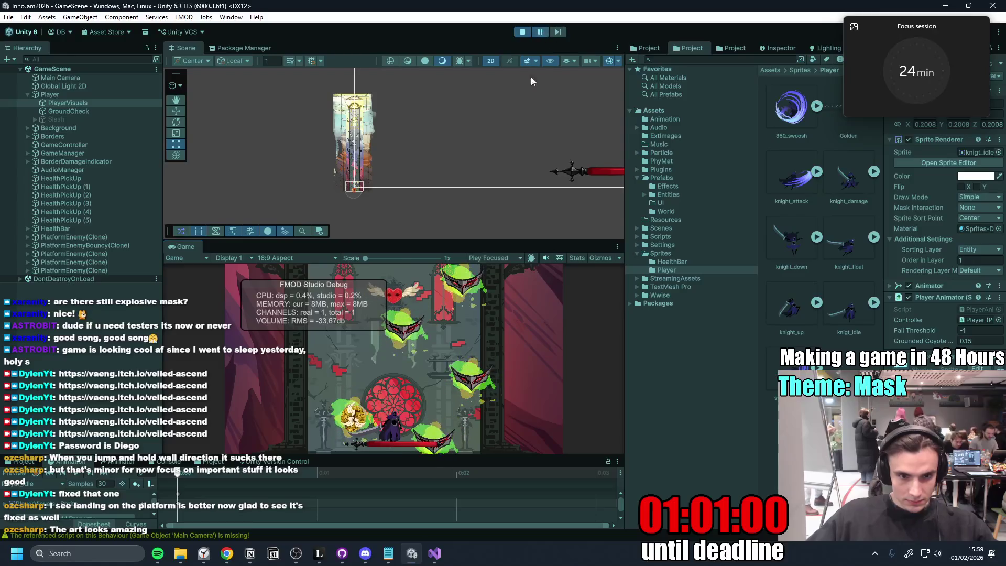
- Enlarge the bottom panel and show the PlayerVisuals animator state machine graph
{"action": "left_click_drag", "start_coordinate": [319, 458], "coordinate": [373, 362]}
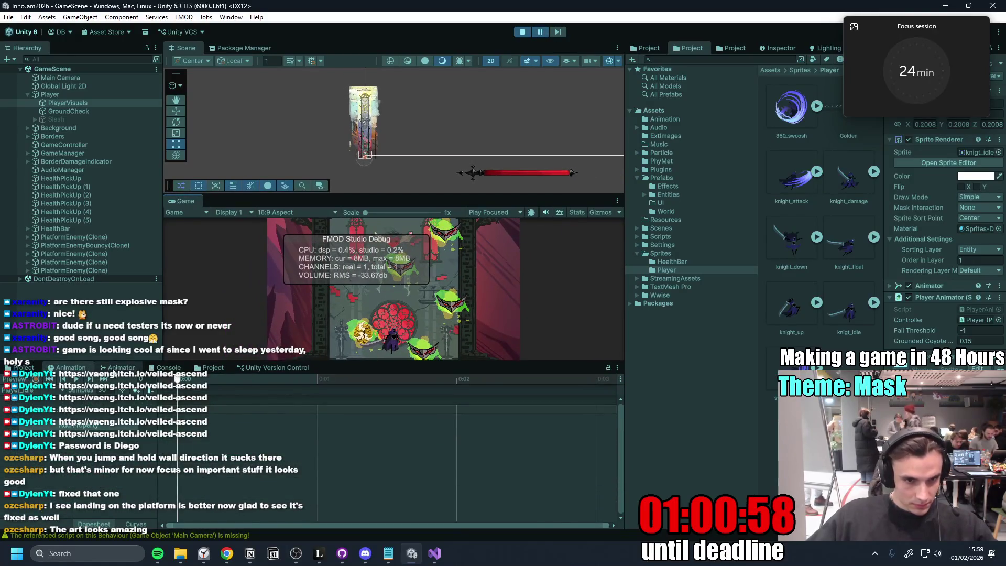
{"action": "left_click", "coordinate": [119, 367]}
{"action": "scroll", "coordinate": [317, 438], "scroll_direction": "up", "scroll_amount": 1}
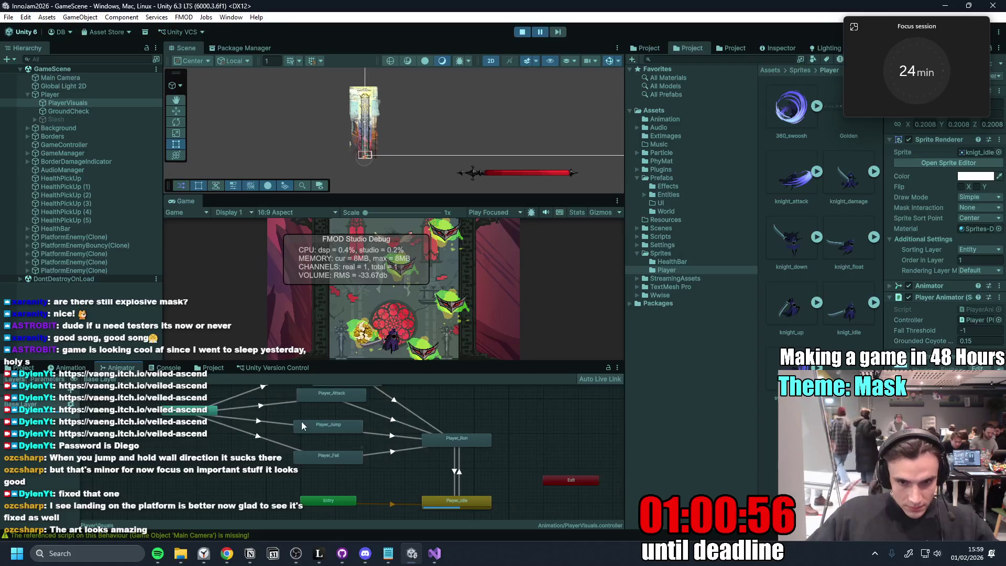
{"action": "scroll", "coordinate": [301, 422], "scroll_direction": "up", "scroll_amount": 1}
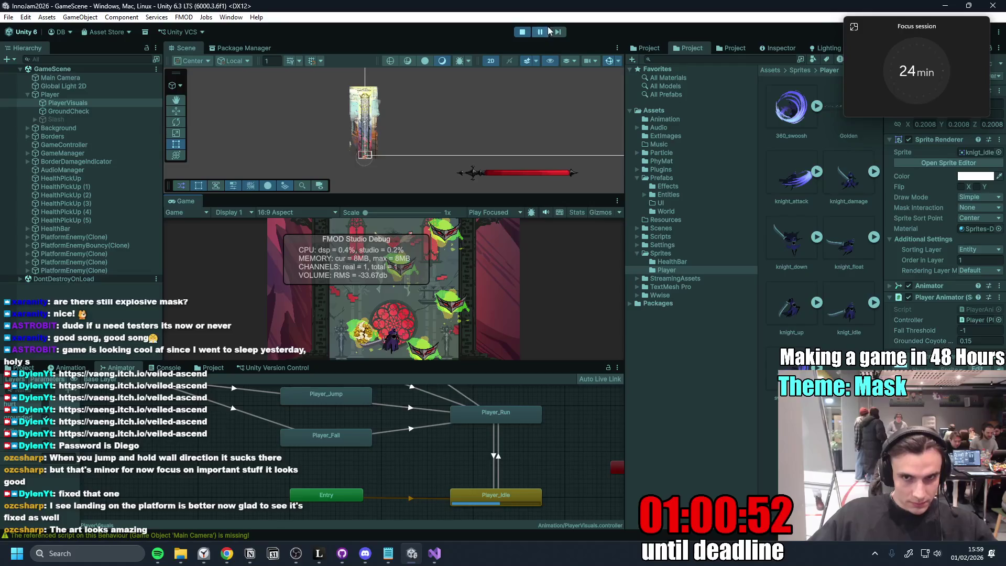
- Resume controlling the knight until Game Over, then restart the run with R
{"action": "left_click", "coordinate": [466, 244]}
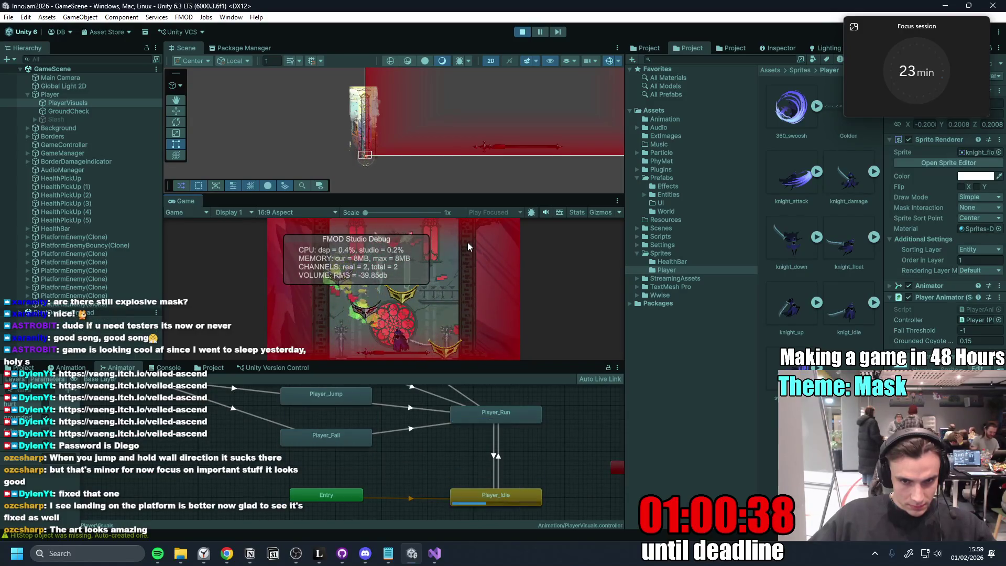
{"action": "key", "text": "r"}
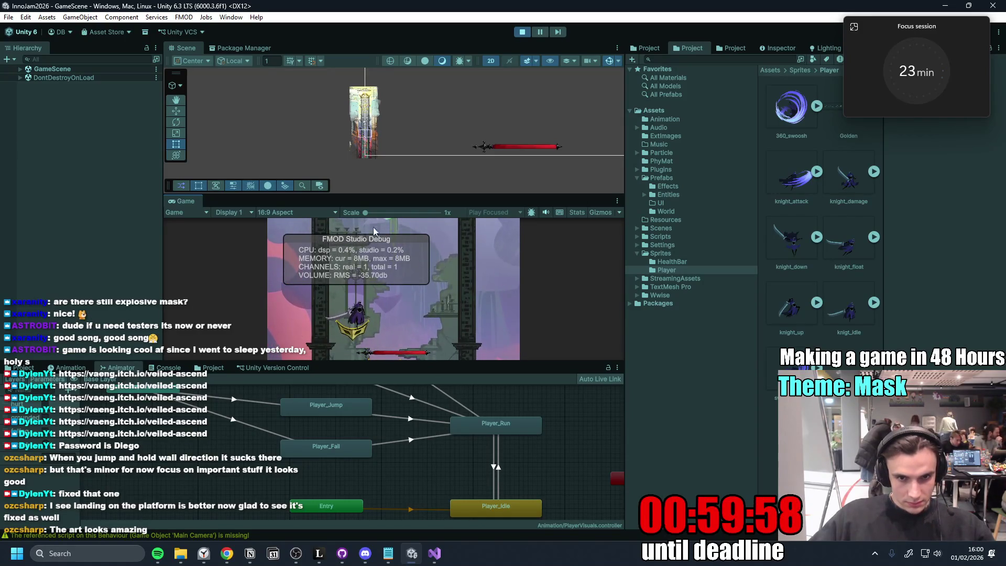
- Enlarge the Game view by moving the Scene/Game and Game/Animator splitters
{"action": "left_click_drag", "start_coordinate": [402, 194], "coordinate": [403, 170]}
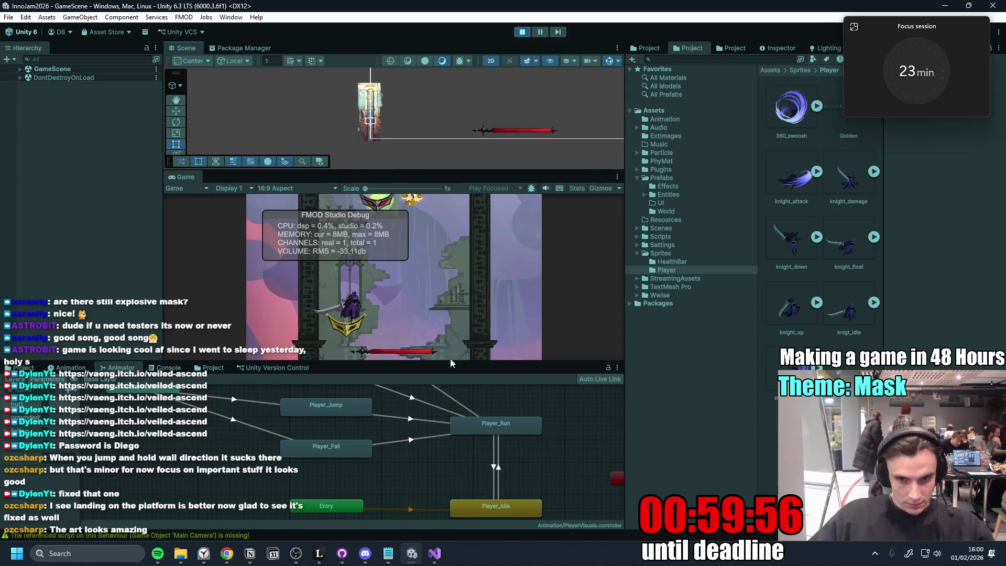
{"action": "left_click_drag", "start_coordinate": [450, 362], "coordinate": [444, 411]}
- Swoosh-attack the approaching masks several times, then stop the playtest
{"action": "left_click", "coordinate": [440, 312]}
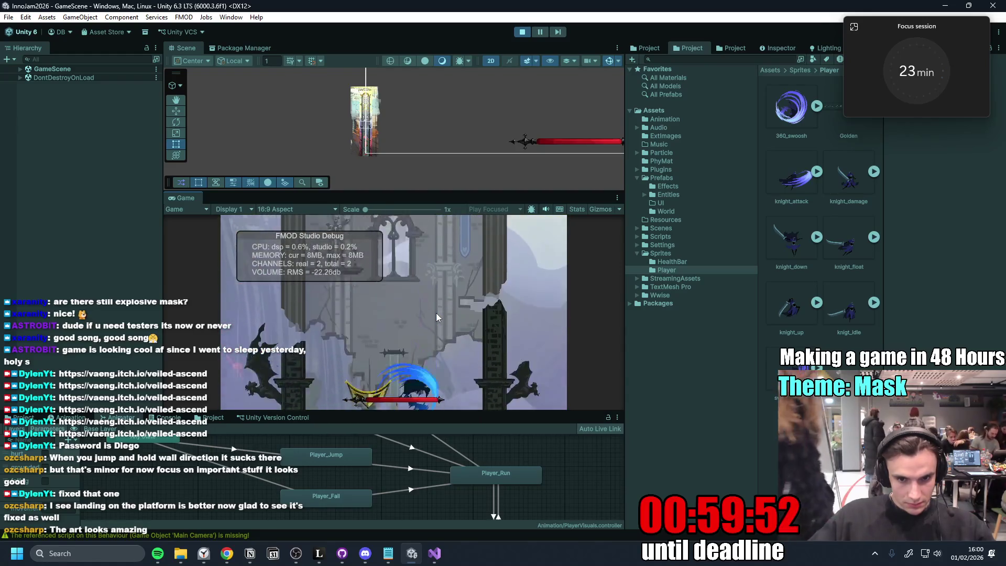
{"action": "left_click", "coordinate": [436, 313]}
{"action": "left_click", "coordinate": [436, 313]}
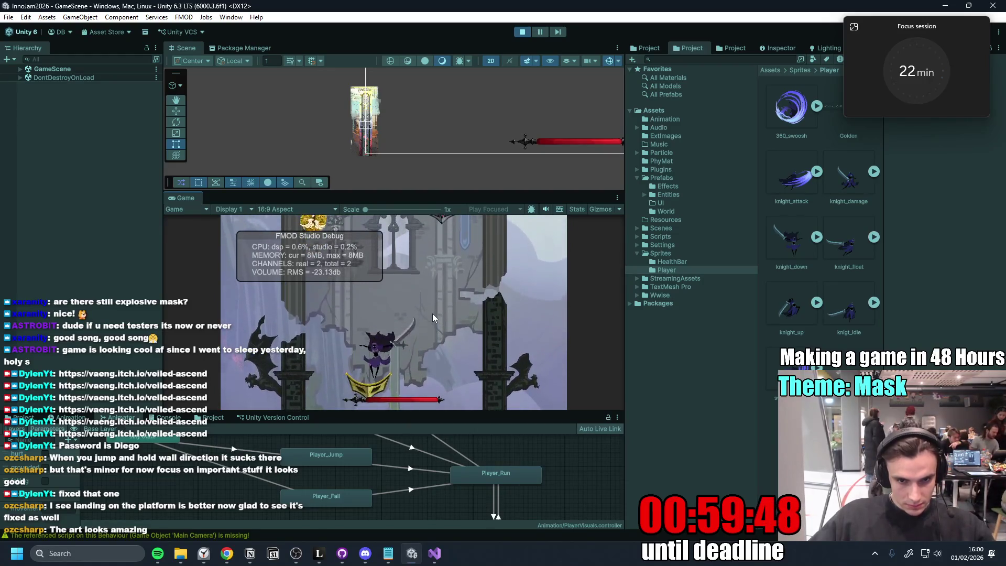
{"action": "left_click", "coordinate": [432, 314]}
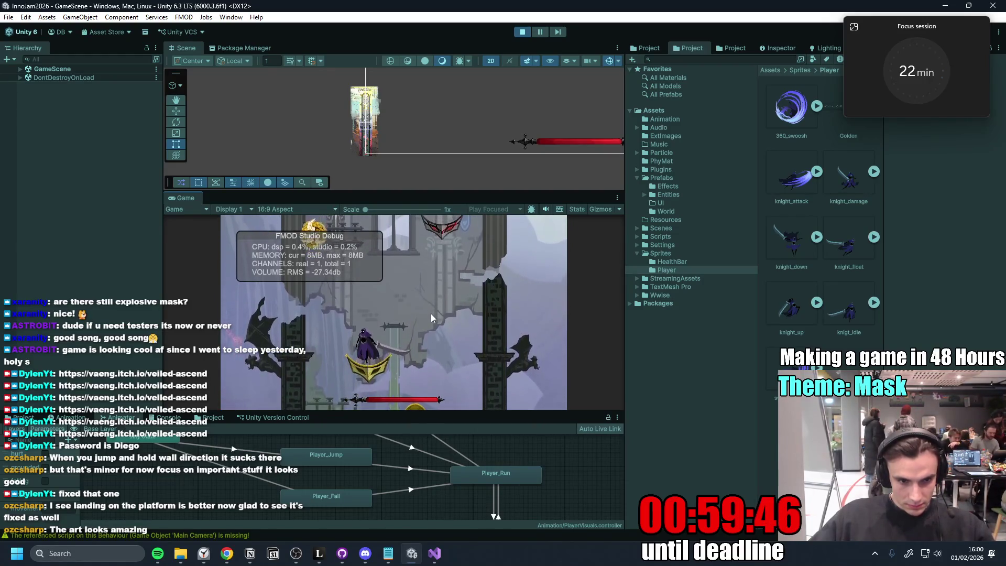
{"action": "left_click", "coordinate": [429, 314]}
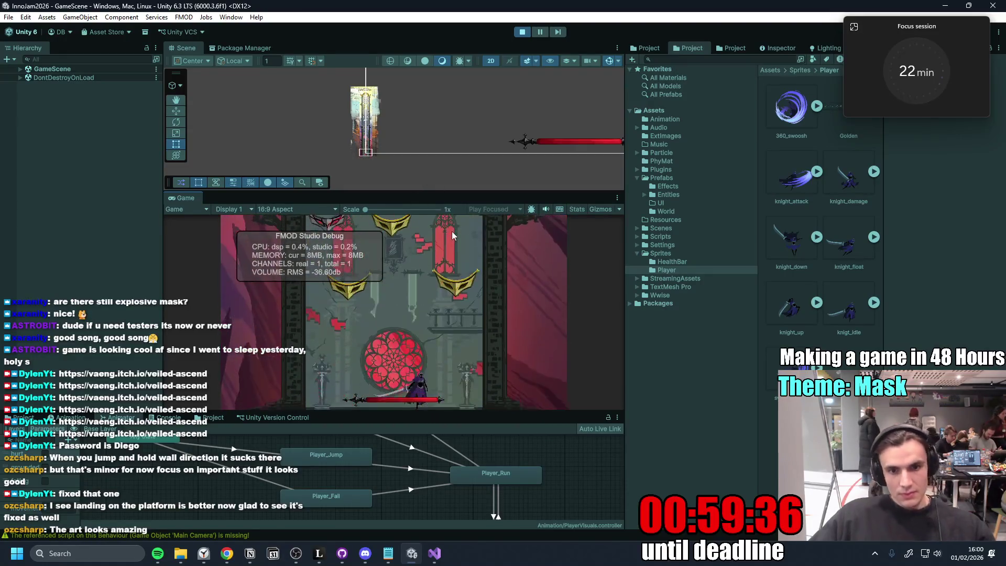
{"action": "left_click", "coordinate": [523, 32]}
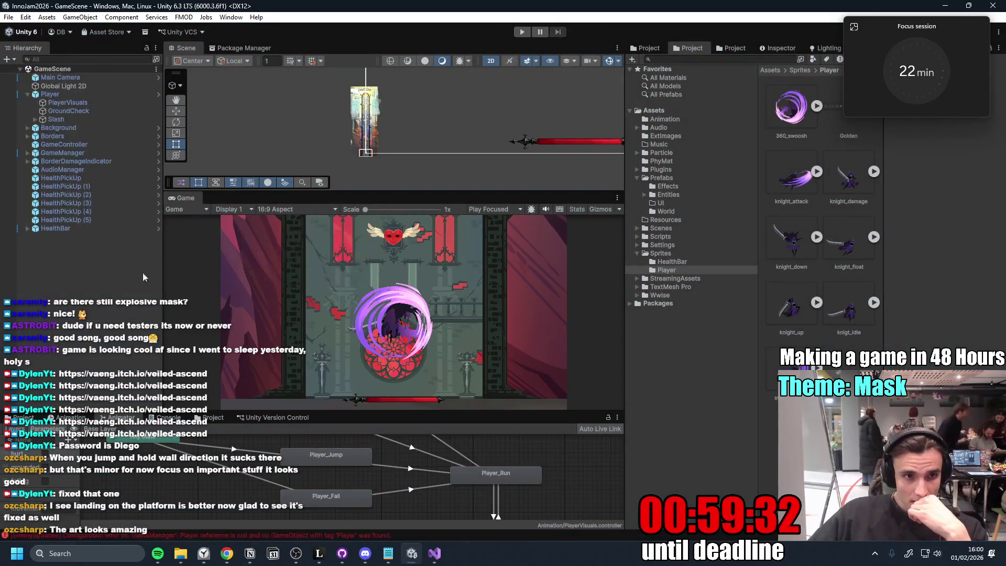
- Select Player, widen its Inspector and the asset grid, and fold Circle Collider 2D
{"action": "left_click", "coordinate": [74, 93]}
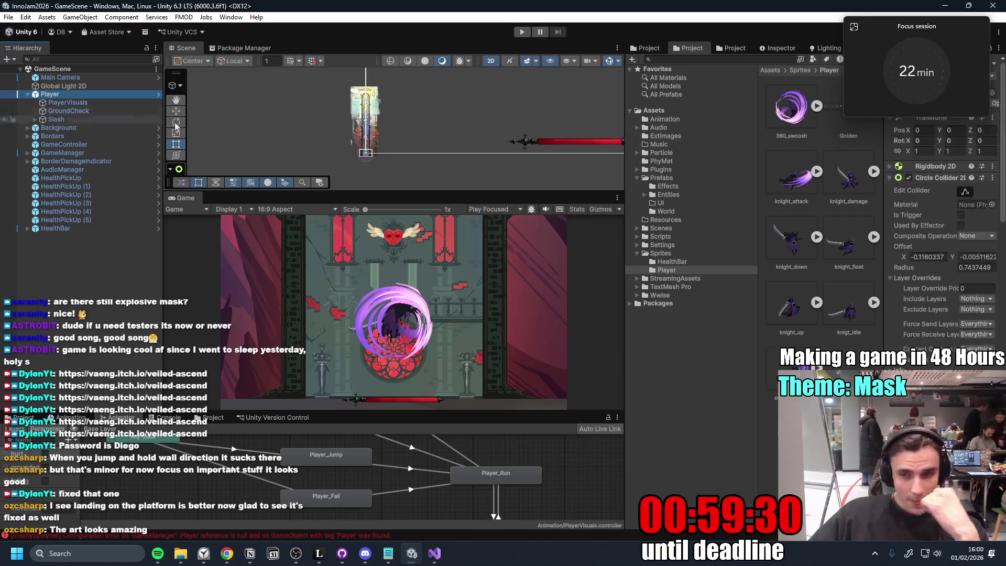
{"action": "left_click_drag", "start_coordinate": [910, 32], "coordinate": [606, 40]}
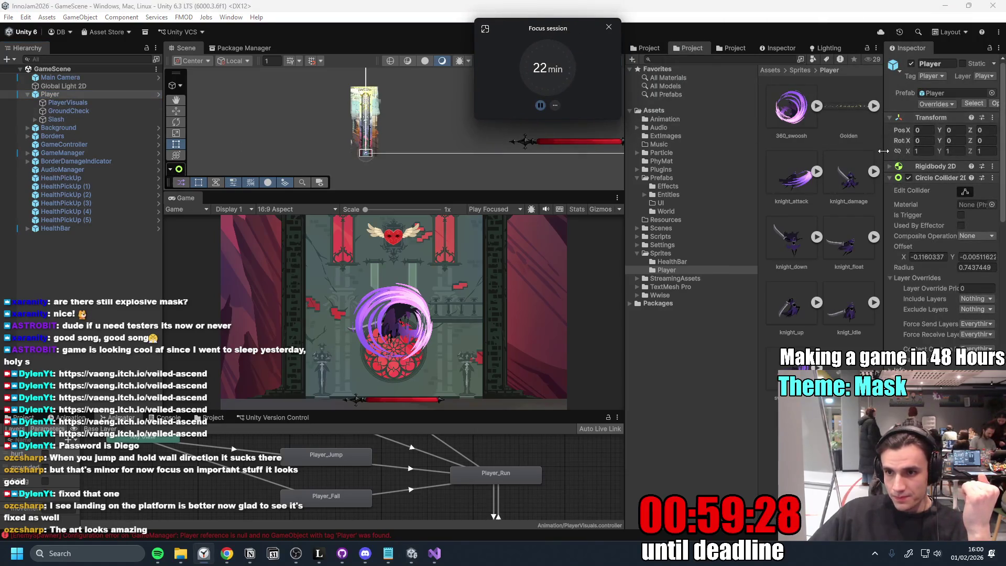
{"action": "left_click_drag", "start_coordinate": [883, 150], "coordinate": [696, 162]}
{"action": "left_click_drag", "start_coordinate": [758, 160], "coordinate": [703, 162]}
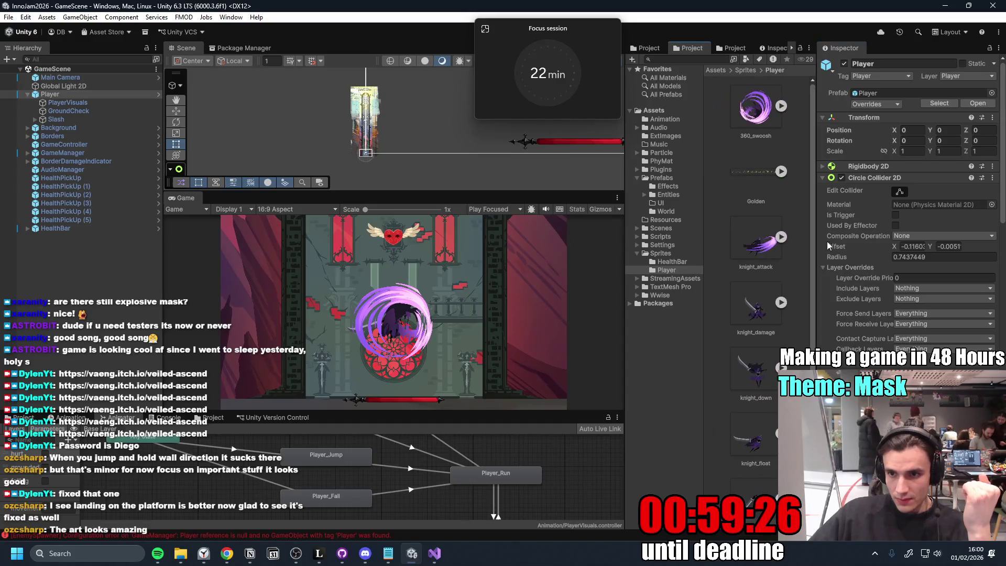
{"action": "left_click", "coordinate": [823, 178]}
{"action": "scroll", "coordinate": [999, 252], "scroll_direction": "down", "scroll_amount": 2}
{"action": "scroll", "coordinate": [1000, 252], "scroll_direction": "down", "scroll_amount": 3}
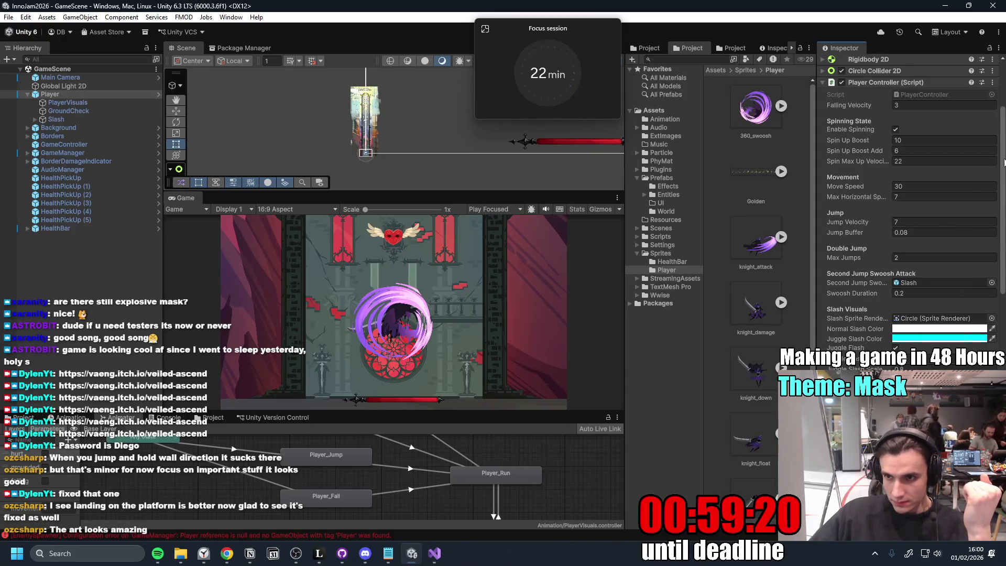
- Open the PlayerController script in Visual Studio from the component's Edit Script option
{"action": "left_click", "coordinate": [992, 81]}
{"action": "left_click", "coordinate": [918, 234]}
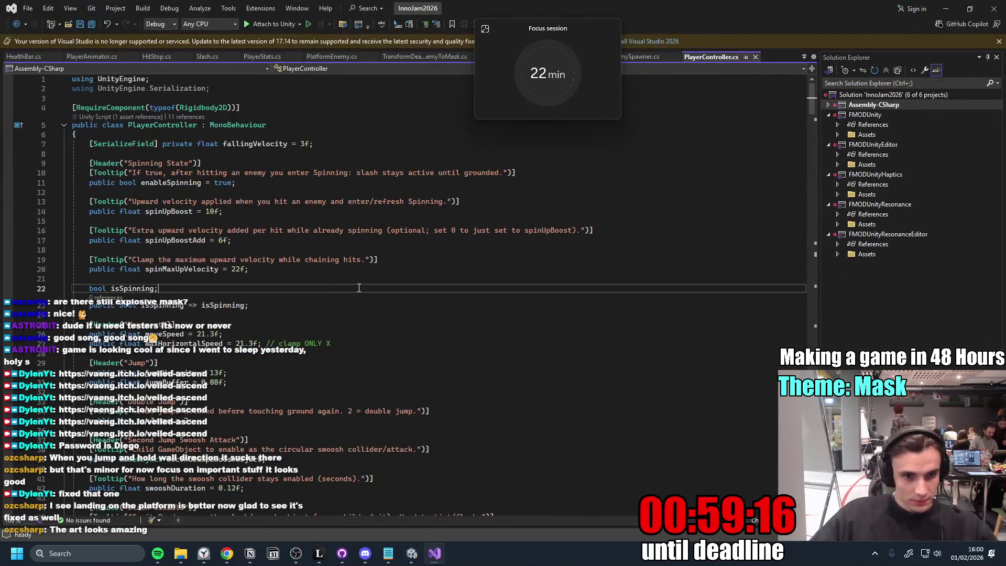
{"action": "left_click_drag", "start_coordinate": [579, 26], "coordinate": [921, 45]}
{"action": "scroll", "coordinate": [434, 279], "scroll_direction": "down", "scroll_amount": 2}
{"action": "scroll", "coordinate": [435, 278], "scroll_direction": "down", "scroll_amount": 5}
{"action": "scroll", "coordinate": [435, 279], "scroll_direction": "down", "scroll_amount": 5}
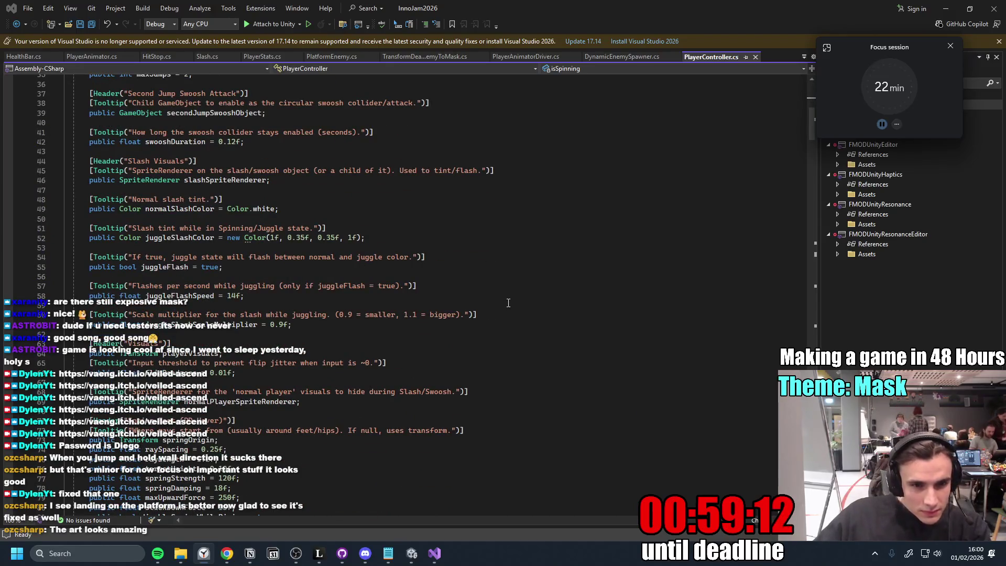
{"action": "scroll", "coordinate": [508, 302], "scroll_direction": "down", "scroll_amount": 2}
{"action": "scroll", "coordinate": [508, 311], "scroll_direction": "down", "scroll_amount": 1}
{"action": "scroll", "coordinate": [507, 314], "scroll_direction": "down", "scroll_amount": 2}
{"action": "scroll", "coordinate": [508, 314], "scroll_direction": "down", "scroll_amount": 4}
{"action": "scroll", "coordinate": [507, 318], "scroll_direction": "down", "scroll_amount": 3}
{"action": "scroll", "coordinate": [505, 326], "scroll_direction": "down", "scroll_amount": 5}
{"action": "scroll", "coordinate": [505, 325], "scroll_direction": "down", "scroll_amount": 5}
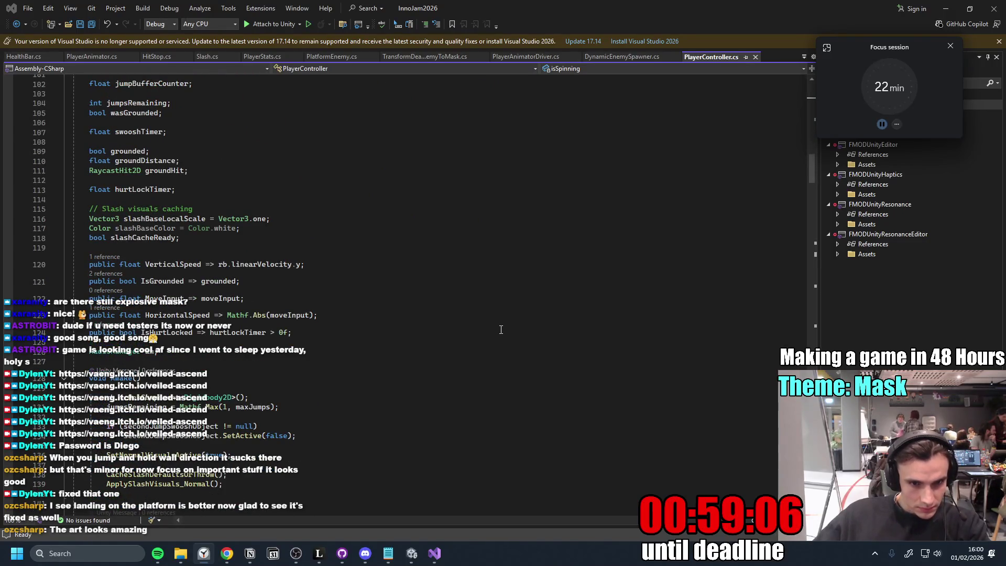
{"action": "scroll", "coordinate": [500, 329], "scroll_direction": "down", "scroll_amount": 4}
{"action": "scroll", "coordinate": [472, 338], "scroll_direction": "down", "scroll_amount": 3}
{"action": "scroll", "coordinate": [444, 348], "scroll_direction": "down", "scroll_amount": 3}
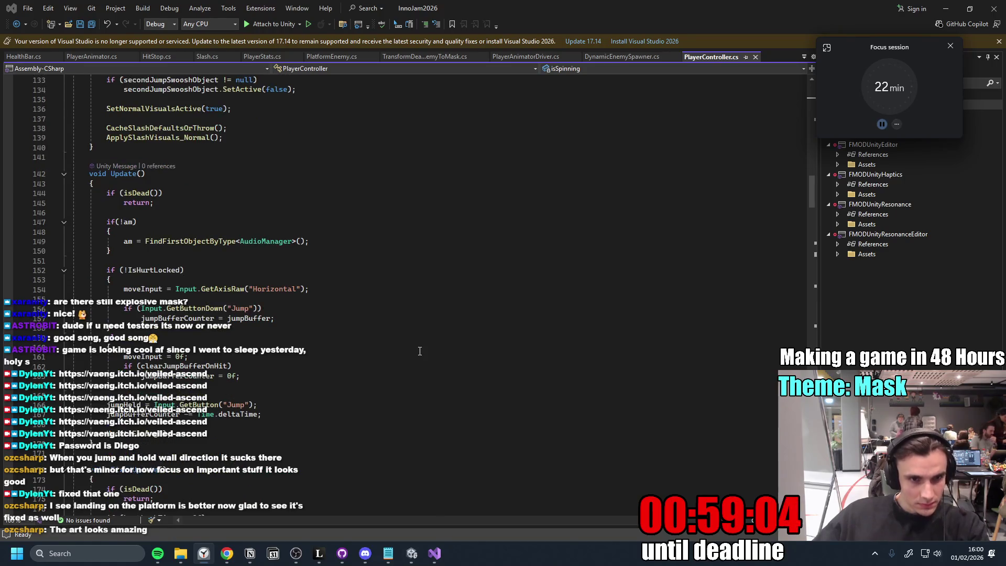
- Focus the Update method's code and start an in-file search with Ctrl+F
{"action": "left_click", "coordinate": [432, 300]}
{"action": "key", "text": "ctrl+f"}
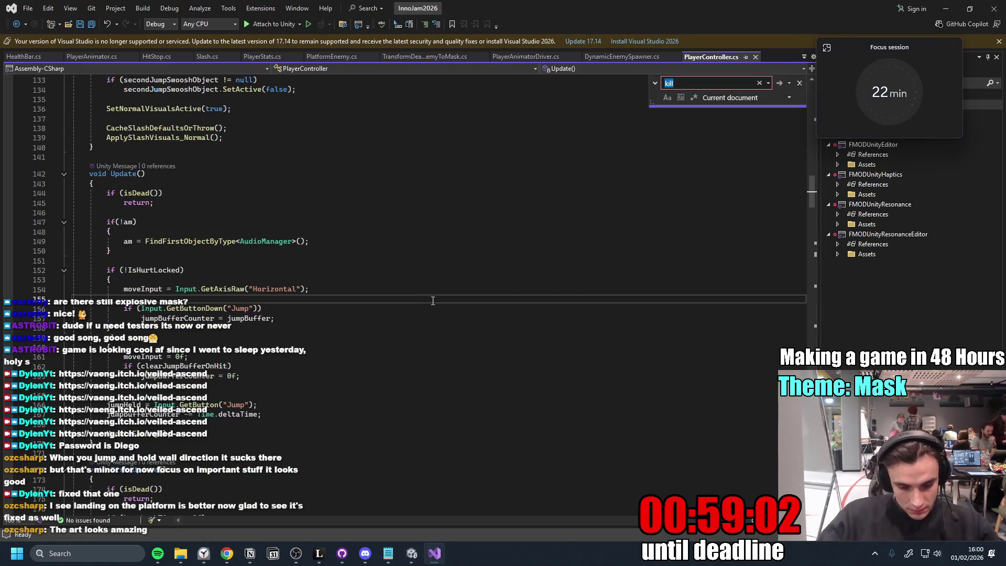
{"action": "type", "text": "grounded"}
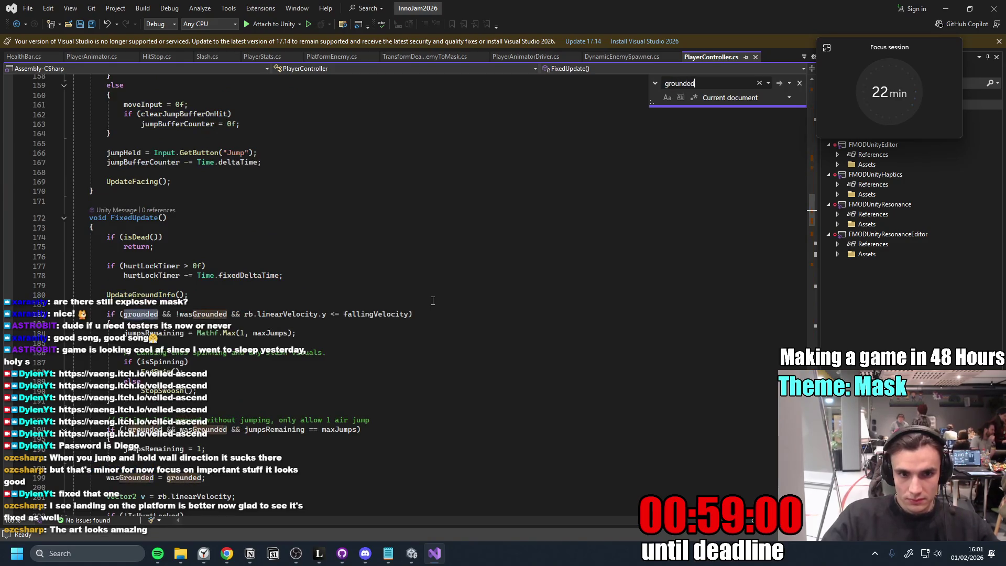
- Step through 'grounded' matches in FixedUpdate's landing and jump logic, then select the whole script
{"action": "key", "text": "Return"}
{"action": "key", "text": "Return"}
{"action": "key", "text": "Return"}
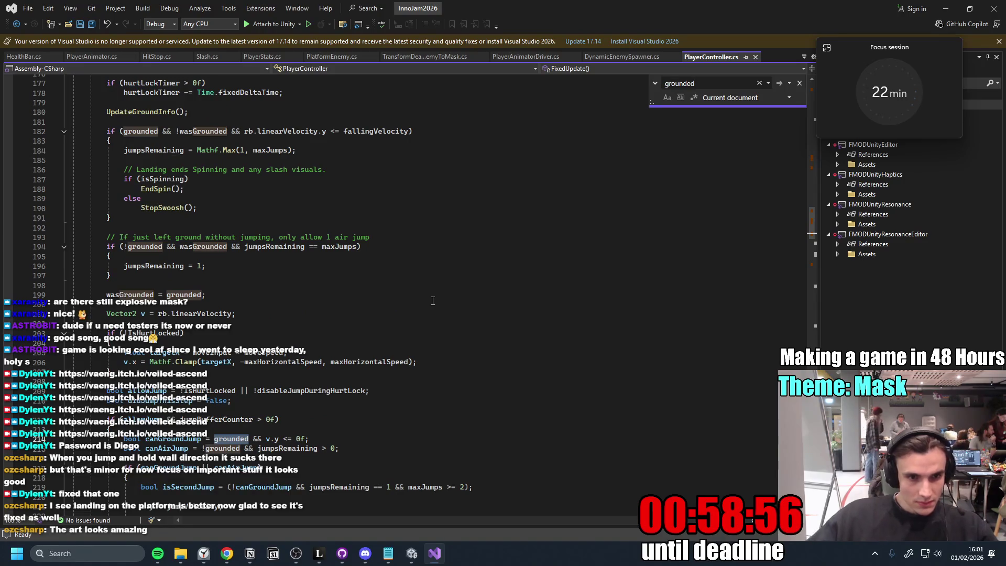
{"action": "scroll", "coordinate": [408, 271], "scroll_direction": "down", "scroll_amount": 2}
{"action": "scroll", "coordinate": [352, 325], "scroll_direction": "down", "scroll_amount": 1}
{"action": "scroll", "coordinate": [330, 327], "scroll_direction": "down", "scroll_amount": 5}
{"action": "scroll", "coordinate": [299, 330], "scroll_direction": "down", "scroll_amount": 4}
{"action": "scroll", "coordinate": [259, 335], "scroll_direction": "down", "scroll_amount": 2}
{"action": "scroll", "coordinate": [259, 336], "scroll_direction": "down", "scroll_amount": 2}
{"action": "scroll", "coordinate": [300, 346], "scroll_direction": "up", "scroll_amount": 3}
{"action": "scroll", "coordinate": [338, 362], "scroll_direction": "up", "scroll_amount": 8}
{"action": "scroll", "coordinate": [371, 377], "scroll_direction": "up", "scroll_amount": 7}
{"action": "scroll", "coordinate": [378, 362], "scroll_direction": "down", "scroll_amount": 4}
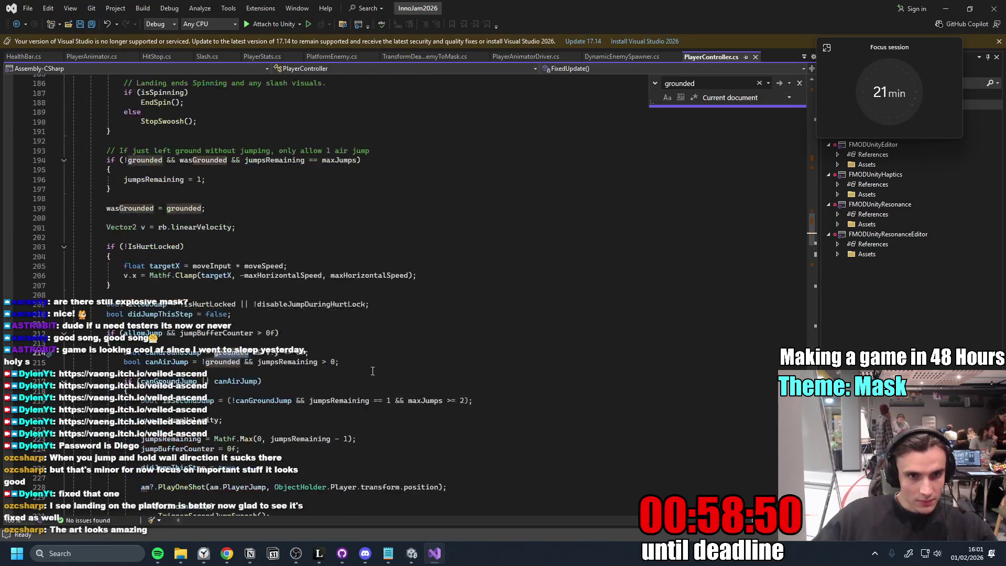
{"action": "scroll", "coordinate": [402, 331], "scroll_direction": "up", "scroll_amount": 2}
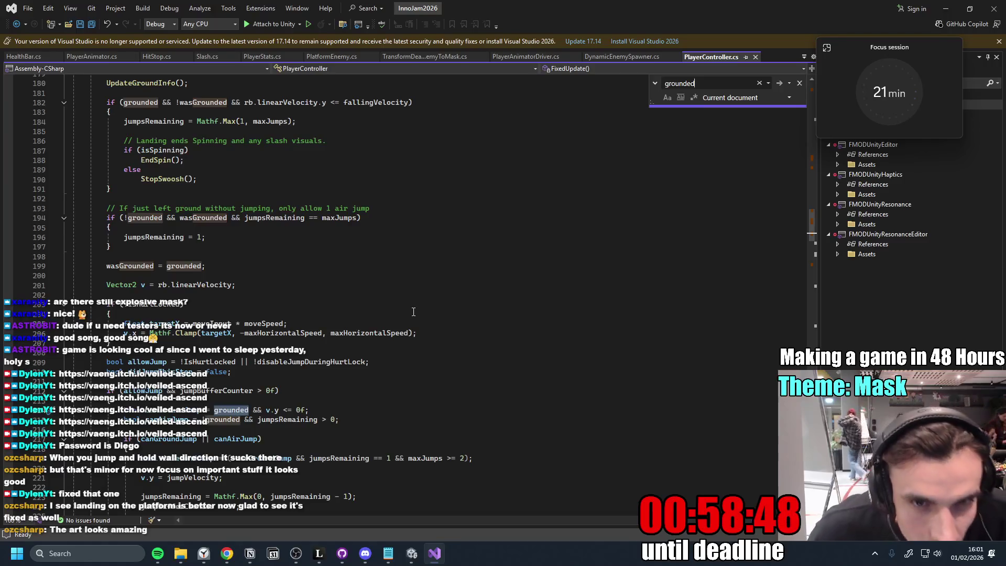
{"action": "left_click", "coordinate": [220, 180]}
{"action": "scroll", "coordinate": [321, 380], "scroll_direction": "down", "scroll_amount": 1}
{"action": "left_click", "coordinate": [346, 391]}
{"action": "scroll", "coordinate": [384, 416], "scroll_direction": "down", "scroll_amount": 1}
{"action": "key", "text": "Up"}
{"action": "key", "text": "Up"}
{"action": "key", "text": "Up"}
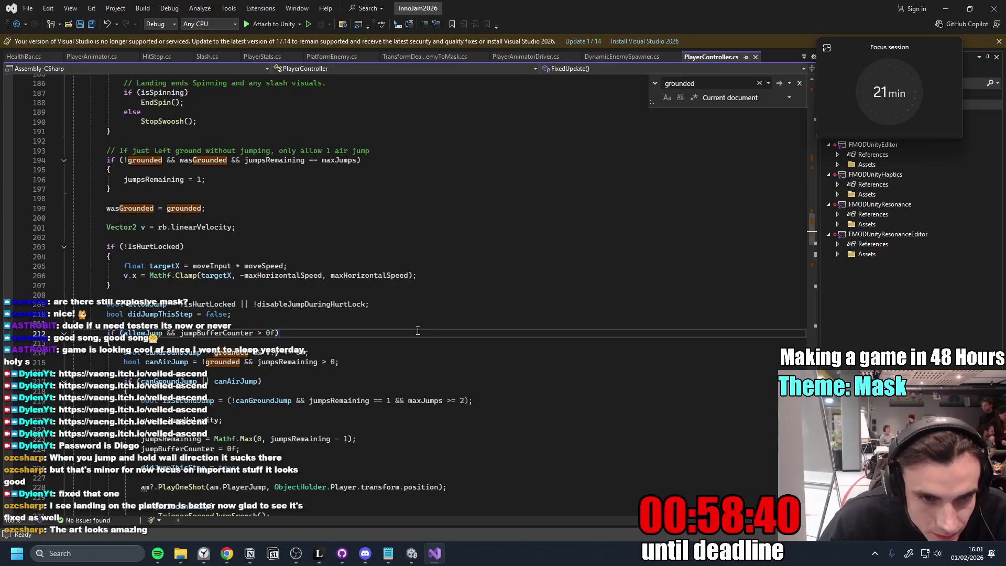
{"action": "key", "text": "ctrl+a"}
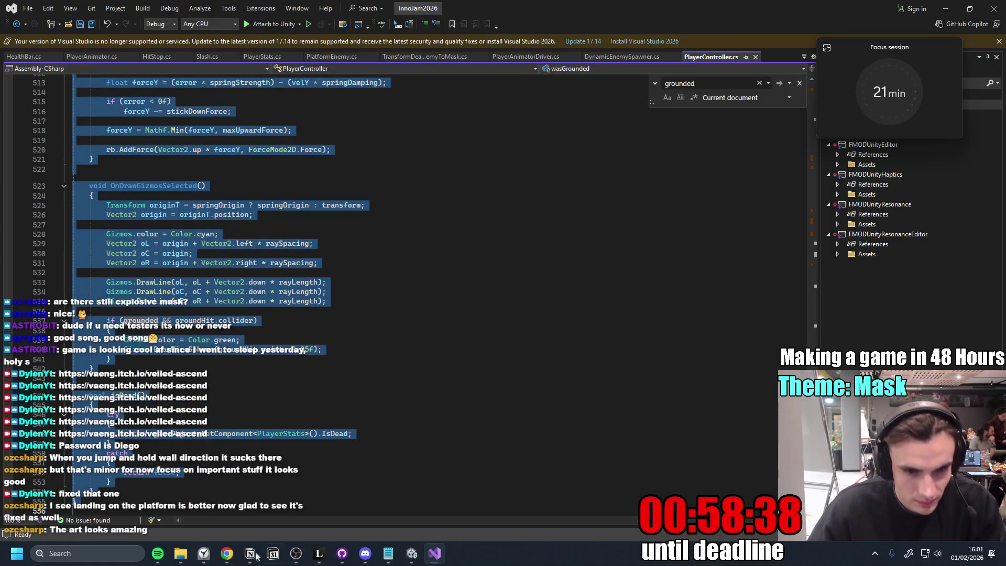
{"action": "left_click", "coordinate": [226, 553]}
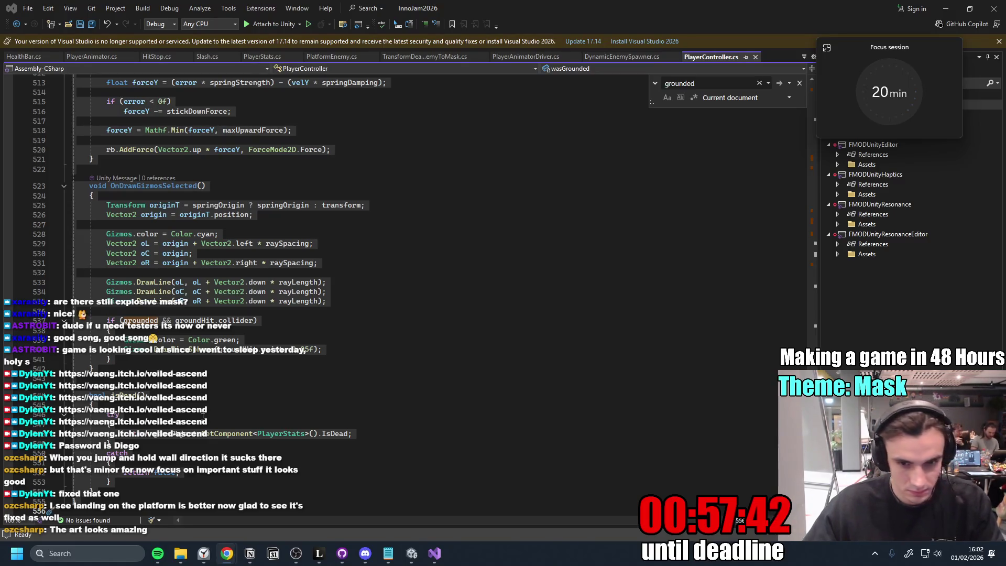
{"action": "left_click", "coordinate": [412, 553]}
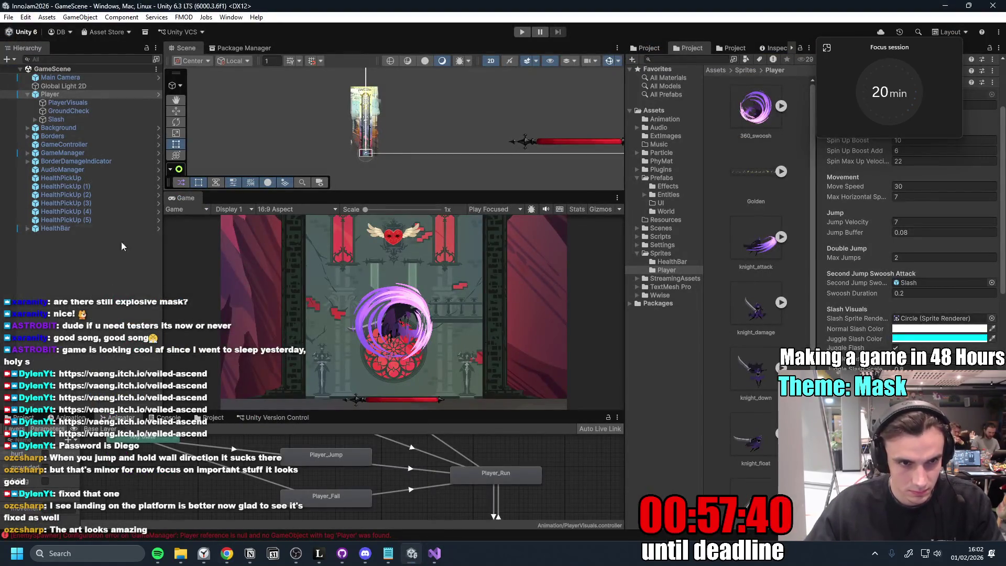
{"action": "mouse_move", "coordinate": [889, 79]}
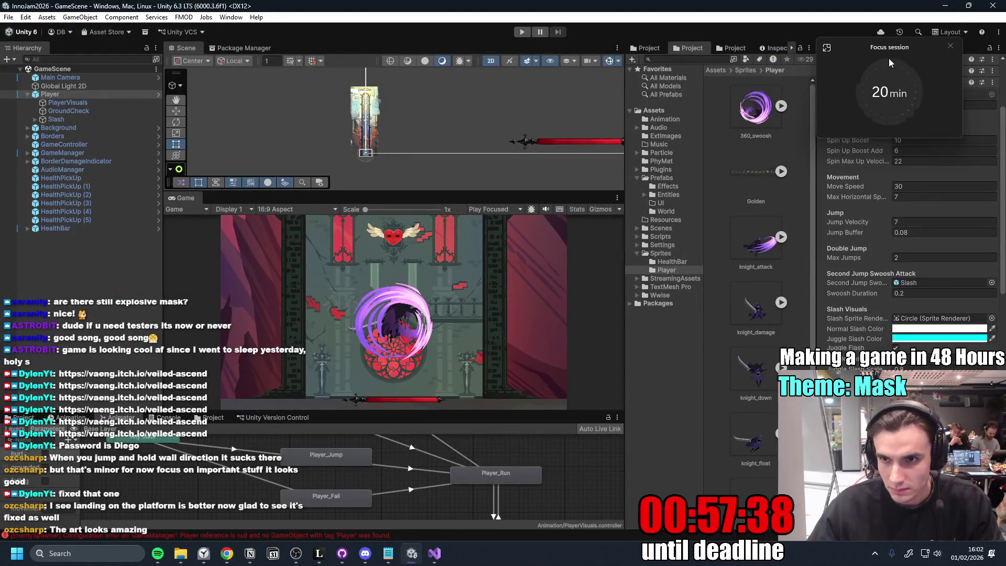
{"action": "mouse_move", "coordinate": [626, 157]}
{"action": "left_mouse_down"}
{"action": "mouse_move", "coordinate": [641, 182]}
{"action": "mouse_move", "coordinate": [816, 204]}
{"action": "mouse_move", "coordinate": [763, 220]}
{"action": "left_mouse_up"}
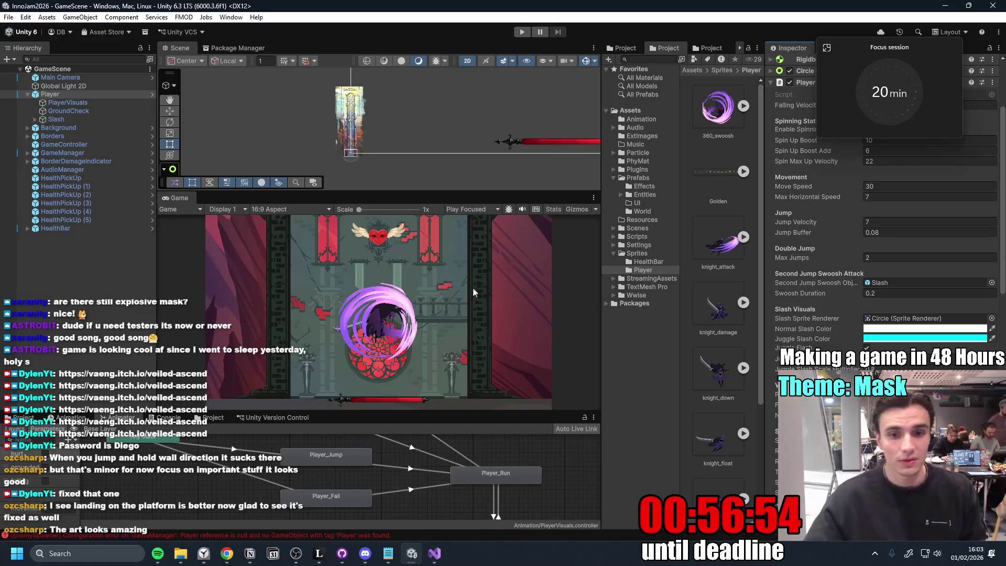
{"action": "left_click", "coordinate": [430, 555]}
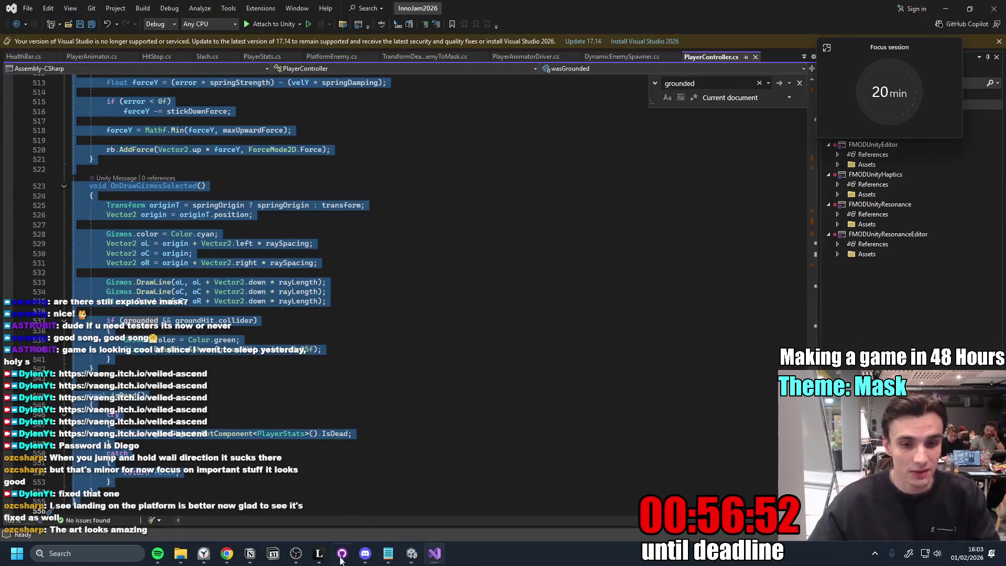
- In GitHub Desktop, discard the local changes to hurt.anim and FMODStudioCache.asset
{"action": "left_click", "coordinate": [341, 554]}
{"action": "left_click", "coordinate": [161, 127]}
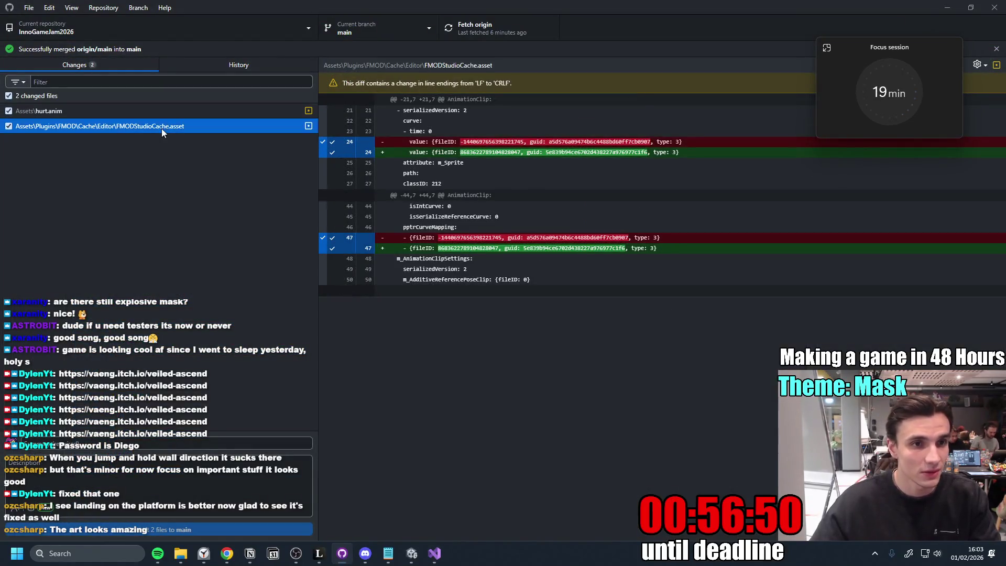
{"action": "left_click", "coordinate": [179, 113], "text": "shift"}
{"action": "right_click", "coordinate": [179, 113]}
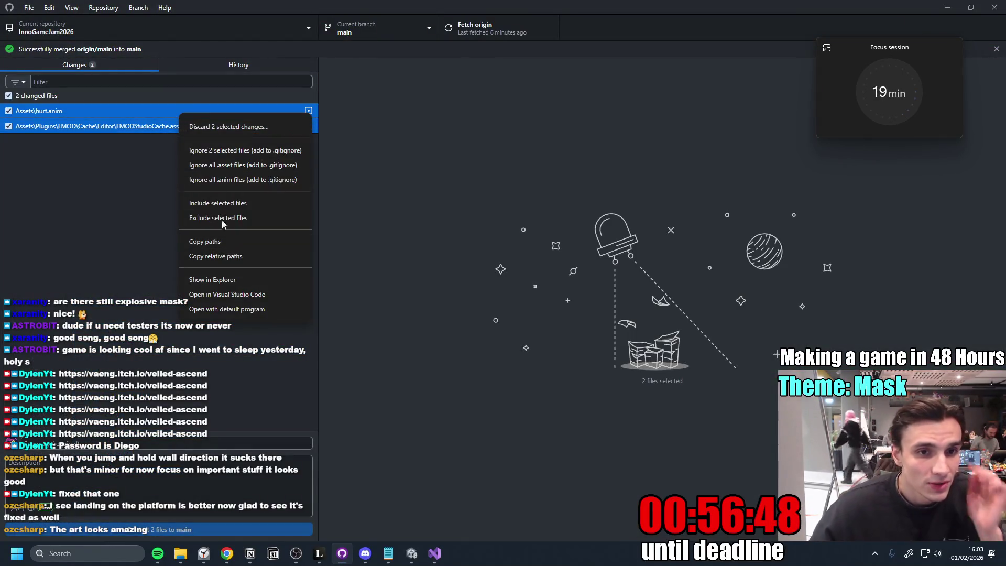
{"action": "left_click", "coordinate": [224, 131]}
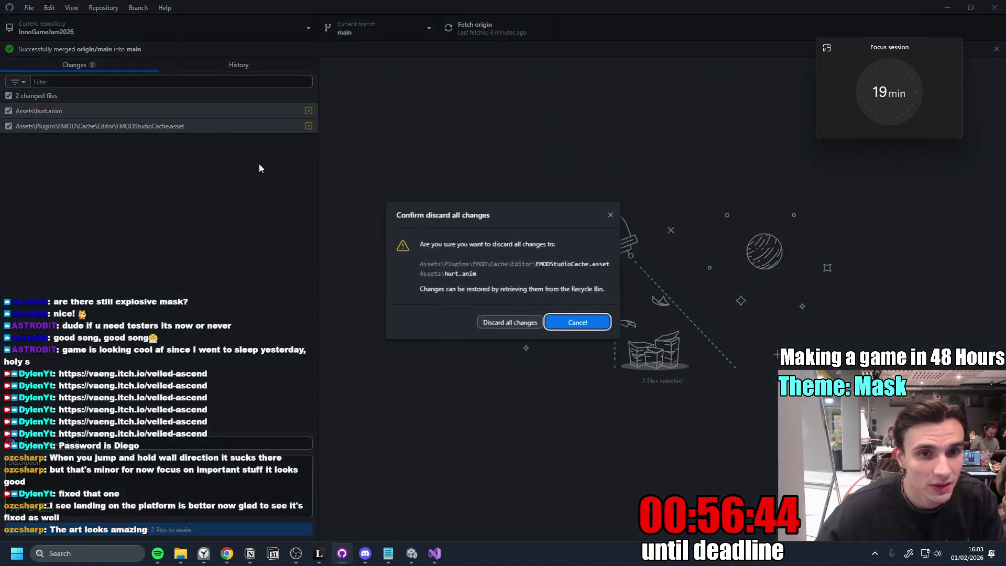
{"action": "left_click", "coordinate": [521, 320]}
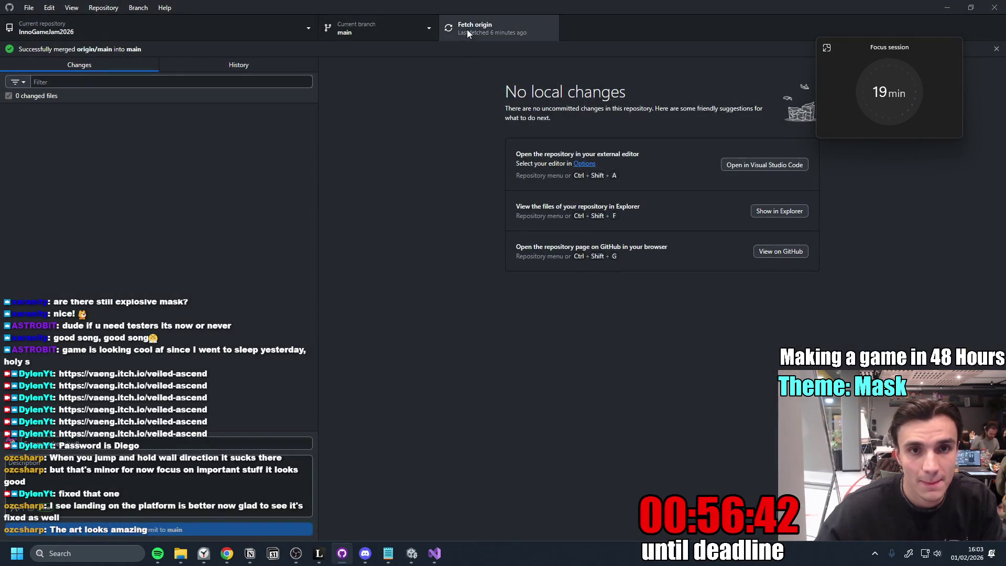
- Fetch and pull the six new commits from origin, then return to Unity
{"action": "left_click", "coordinate": [466, 31]}
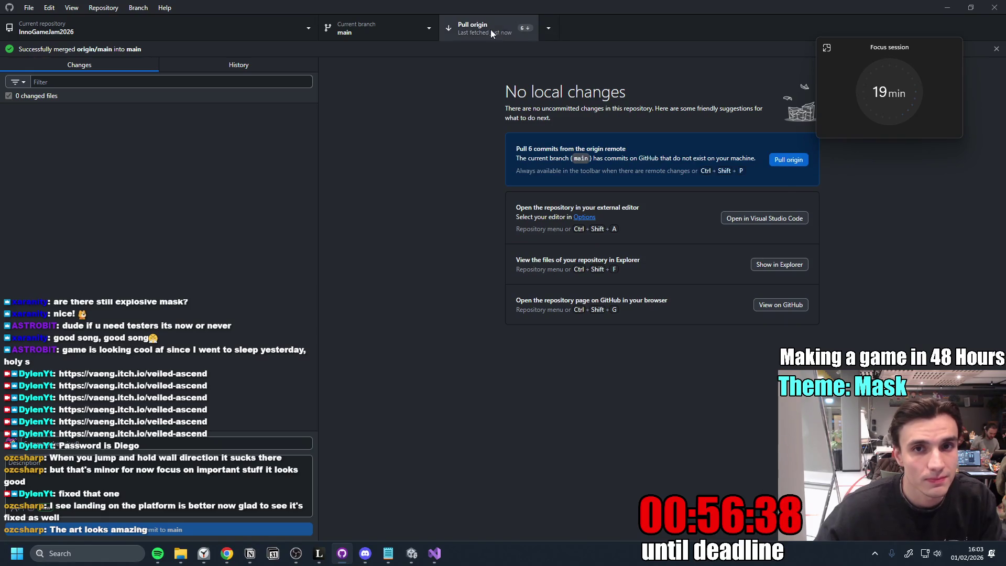
{"action": "left_click", "coordinate": [490, 28]}
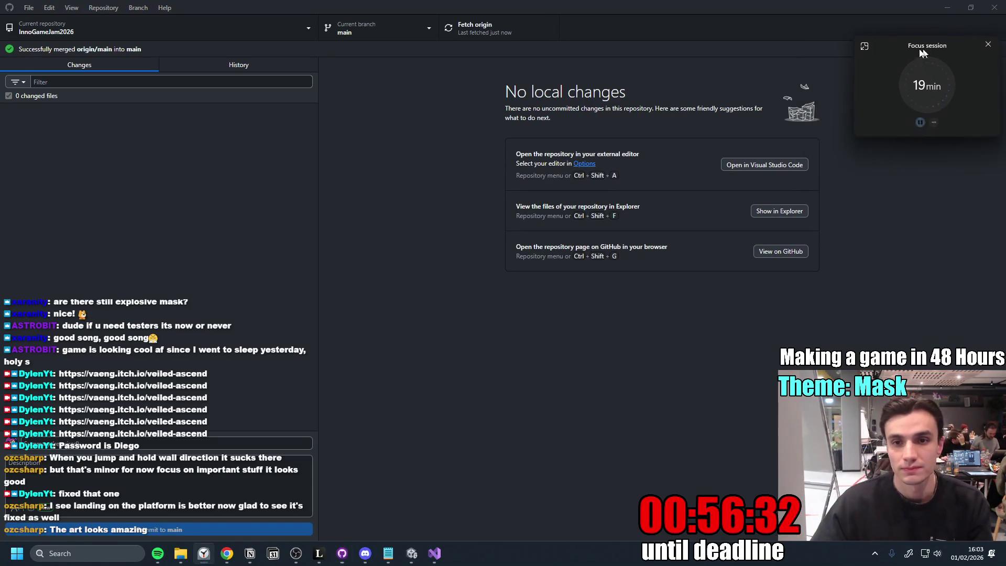
{"action": "left_click", "coordinate": [411, 553]}
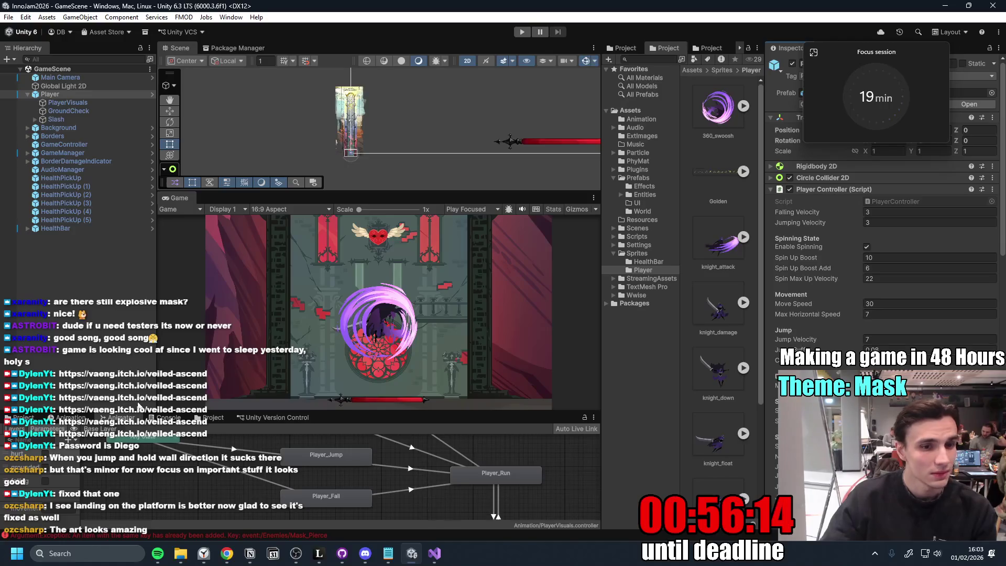
- Maximize the Game view, start Play and fight masks around the rose window with dashes and swirl attacks
{"action": "double_click", "coordinate": [183, 200]}
{"action": "left_click", "coordinate": [521, 32]}
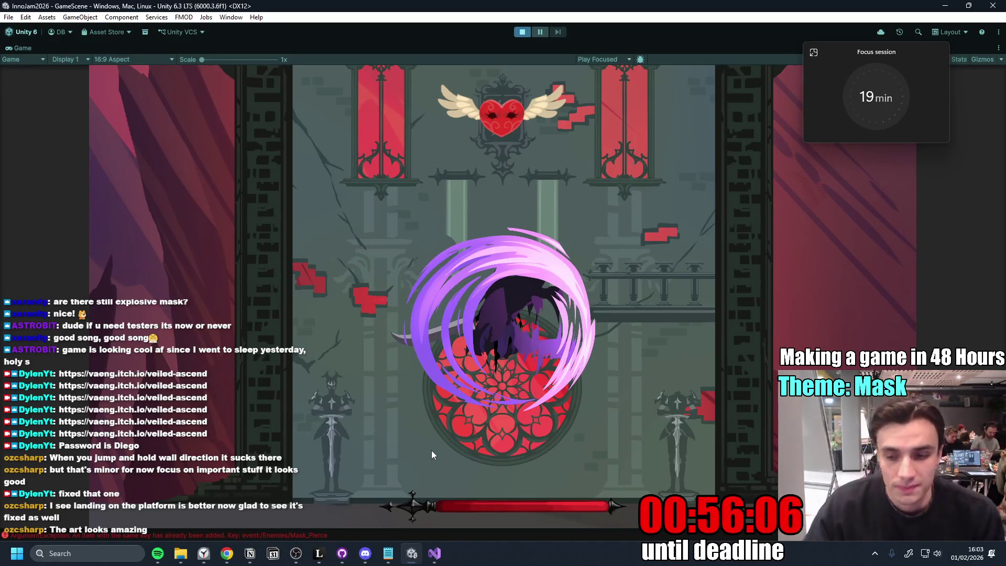
{"action": "key", "text": "a"}
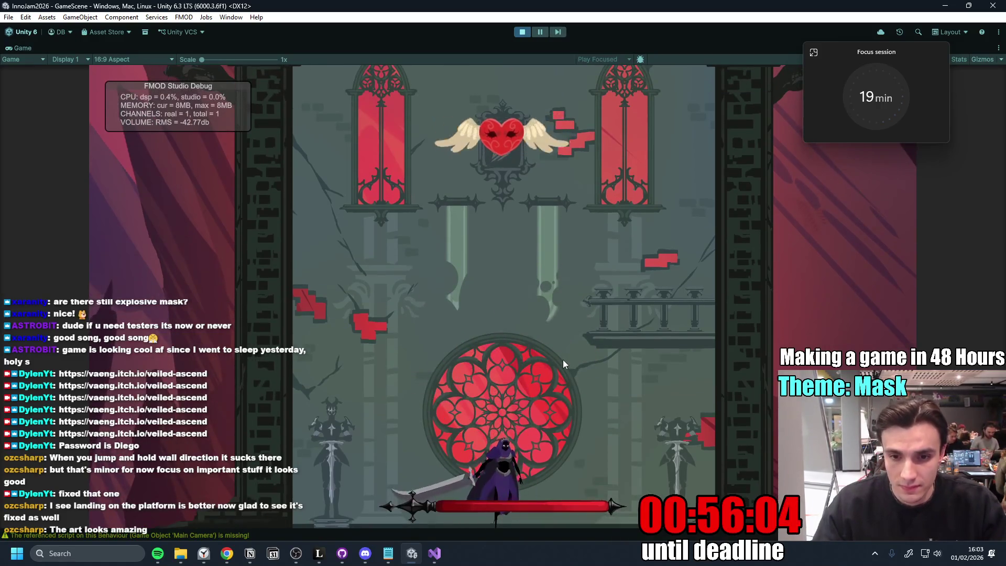
{"action": "key", "text": "d"}
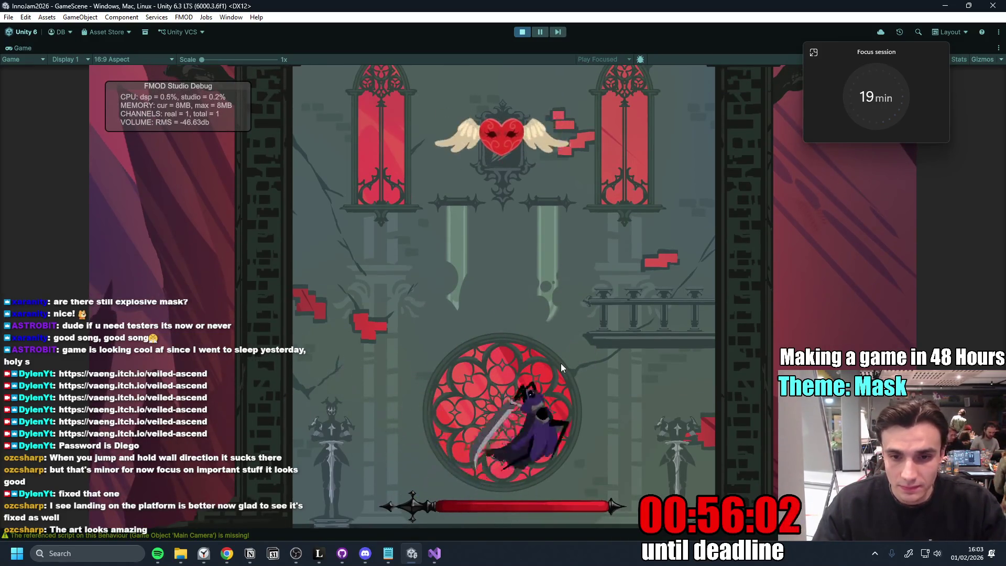
{"action": "left_click", "coordinate": [560, 366]}
{"action": "key", "text": "a"}
{"action": "left_click", "coordinate": [561, 366]}
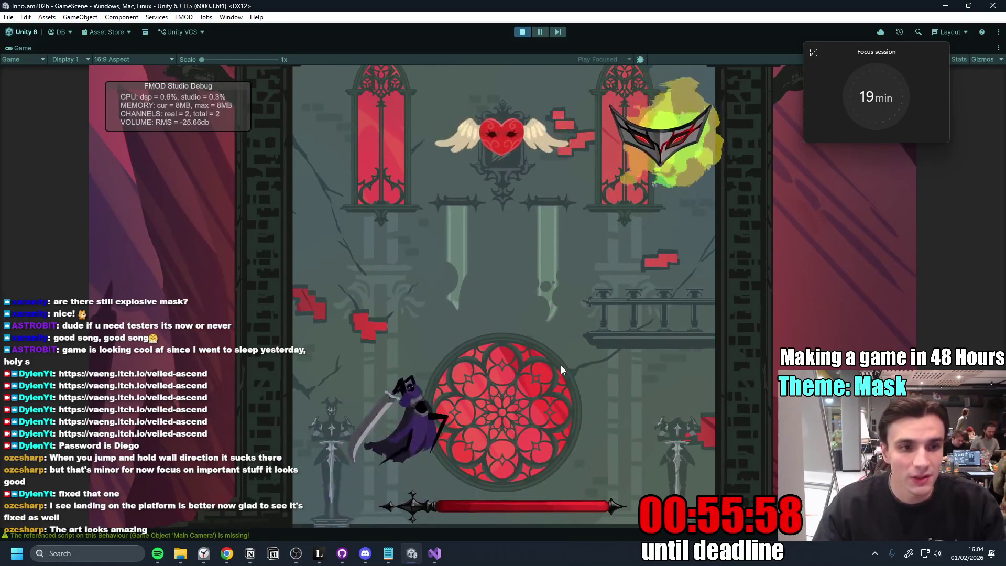
{"action": "key", "text": "d"}
{"action": "left_click", "coordinate": [561, 367]}
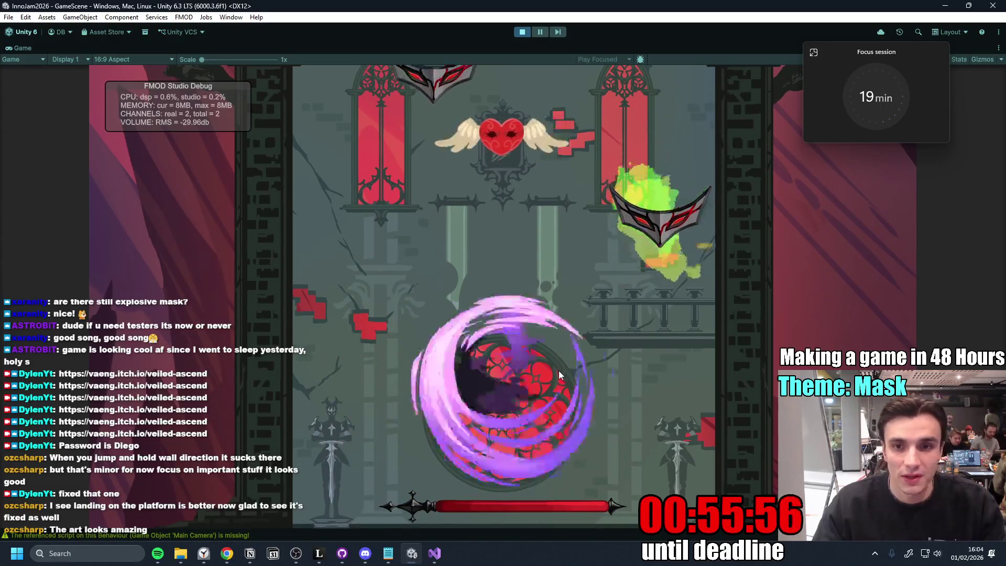
{"action": "key", "text": "d"}
{"action": "left_click", "coordinate": [561, 373]}
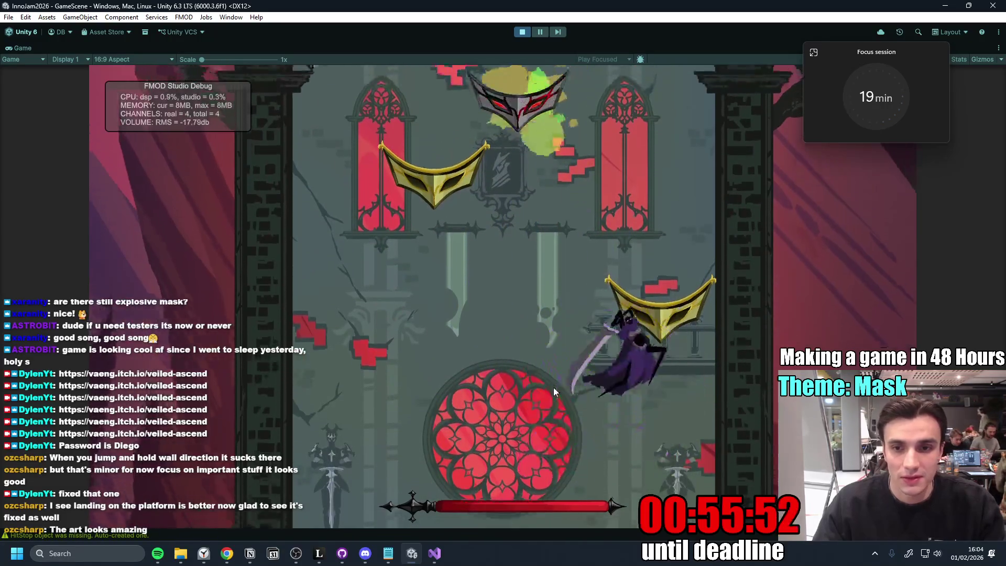
- Chain swirl attacks and scythe slashes while hopping between golden mask platforms
{"action": "left_click", "coordinate": [550, 391]}
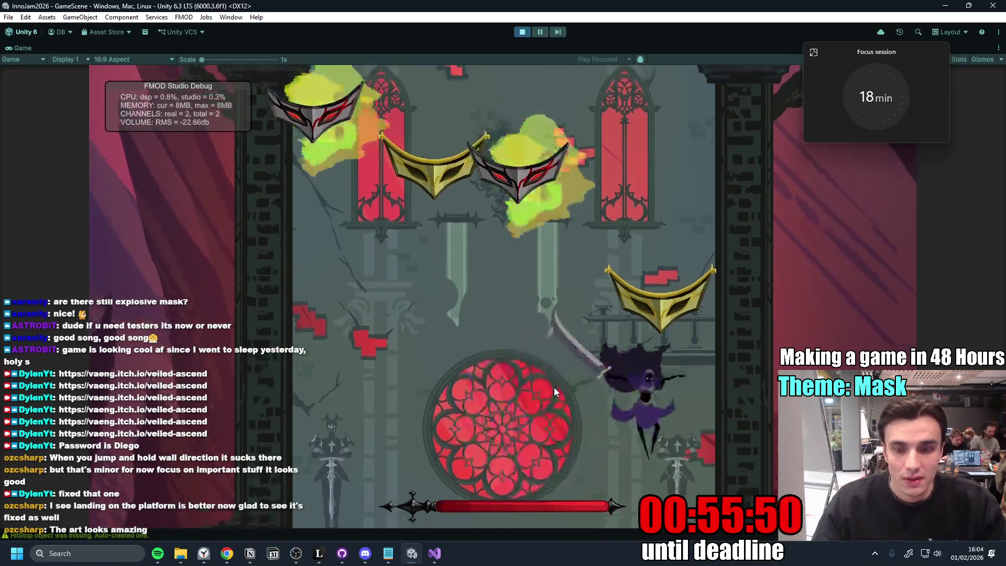
{"action": "left_click", "coordinate": [552, 388]}
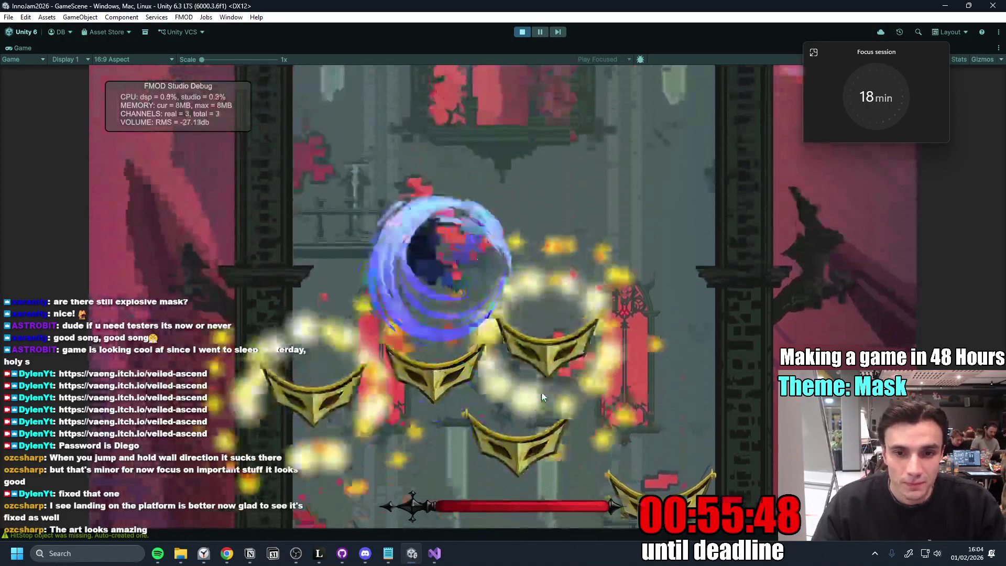
{"action": "left_click", "coordinate": [541, 391]}
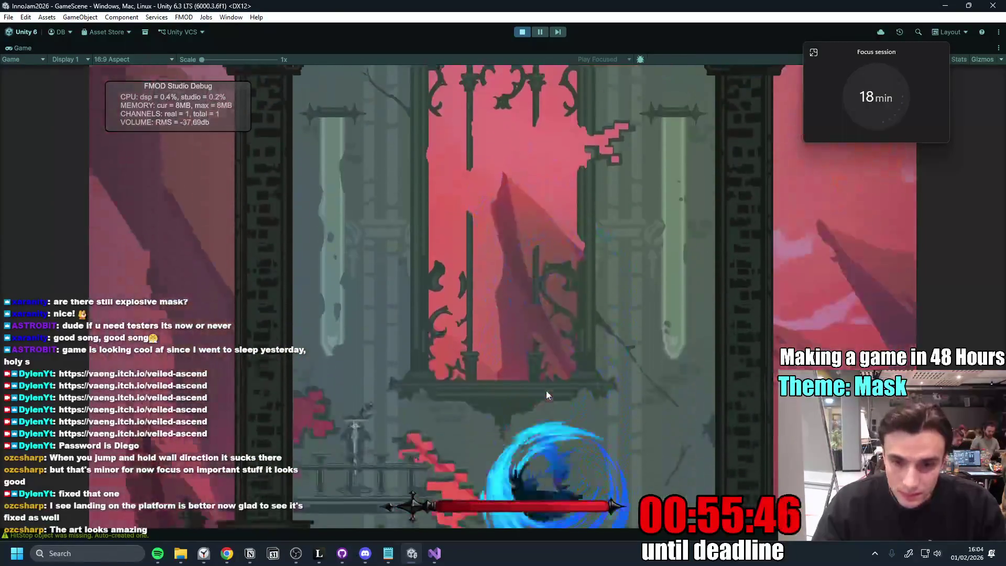
{"action": "left_click", "coordinate": [546, 390]}
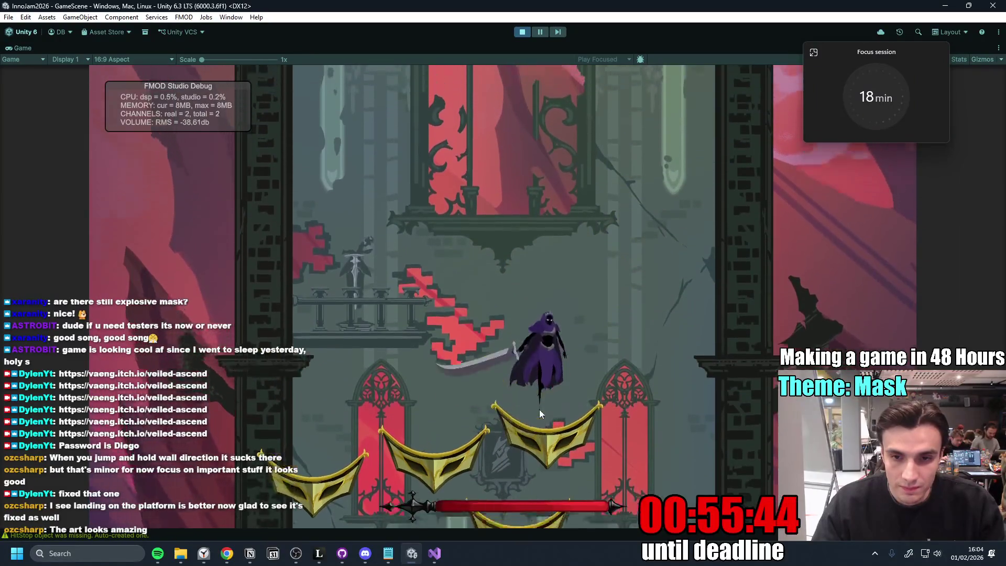
{"action": "left_click", "coordinate": [540, 407]}
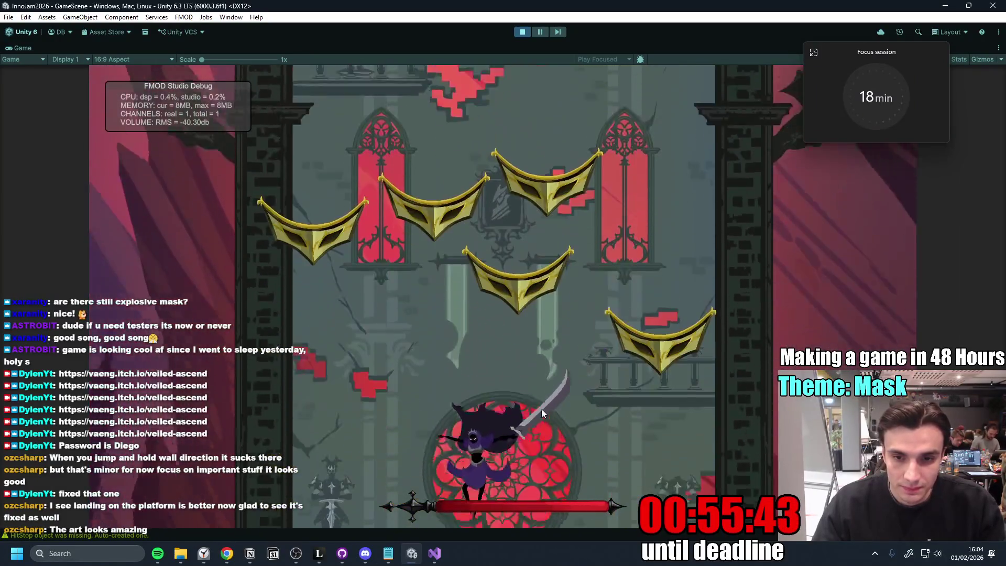
{"action": "left_click", "coordinate": [542, 410]}
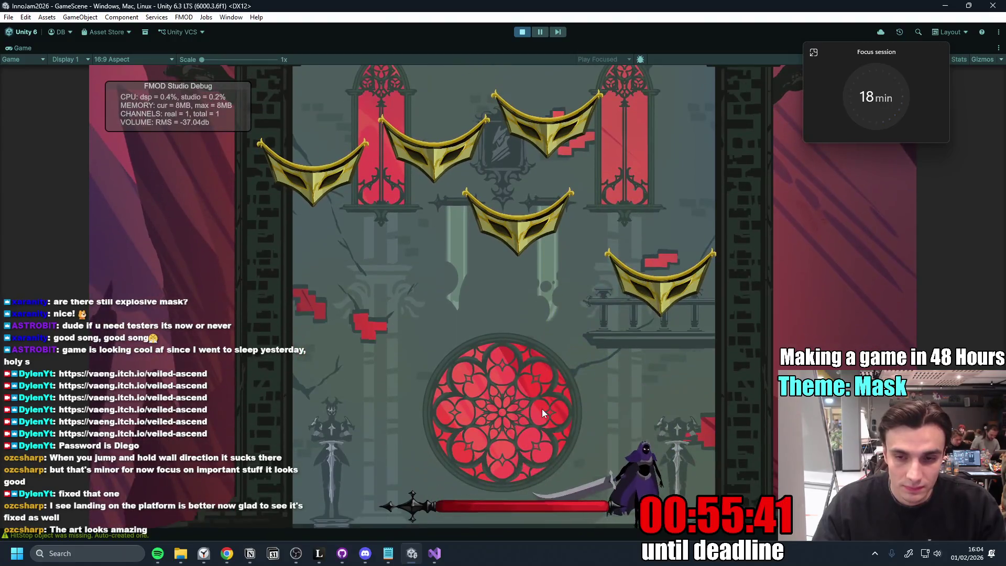
{"action": "left_click", "coordinate": [542, 409]}
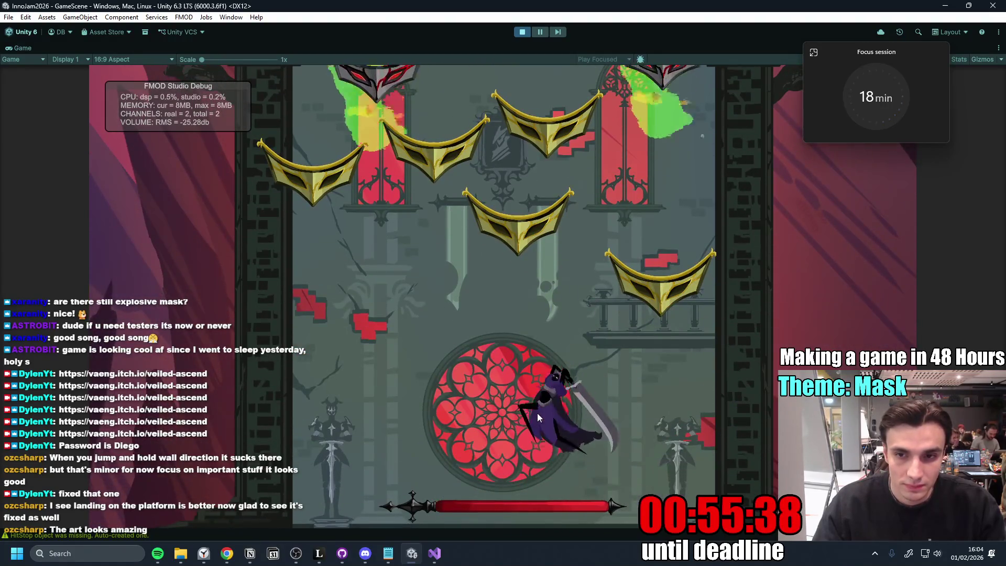
- Climb the tower with jumps, mid-air dashes and spin attacks, then restore the editor layout
{"action": "key", "text": "space"}
{"action": "key", "text": "space"}
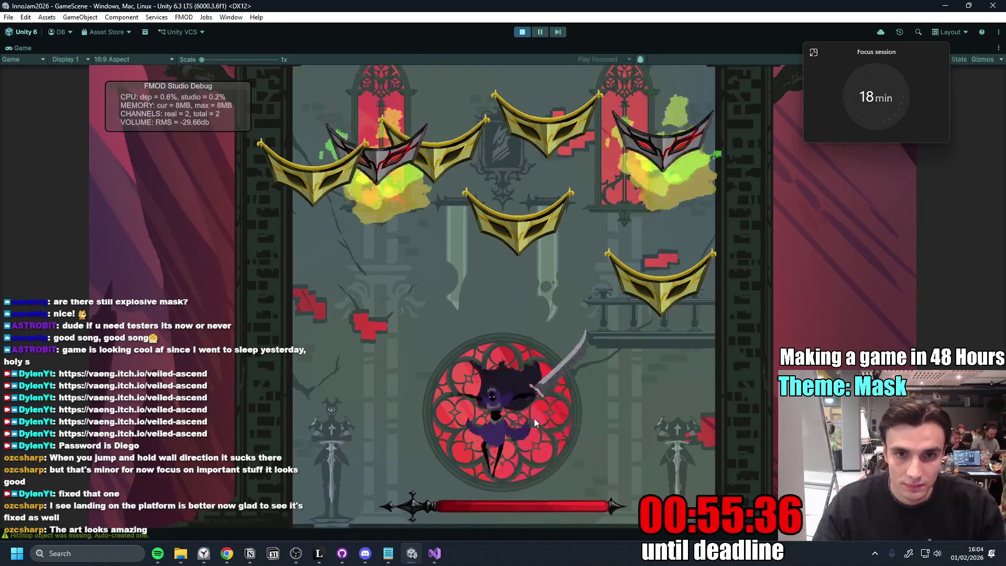
{"action": "key", "text": "space"}
{"action": "key", "text": "space"}
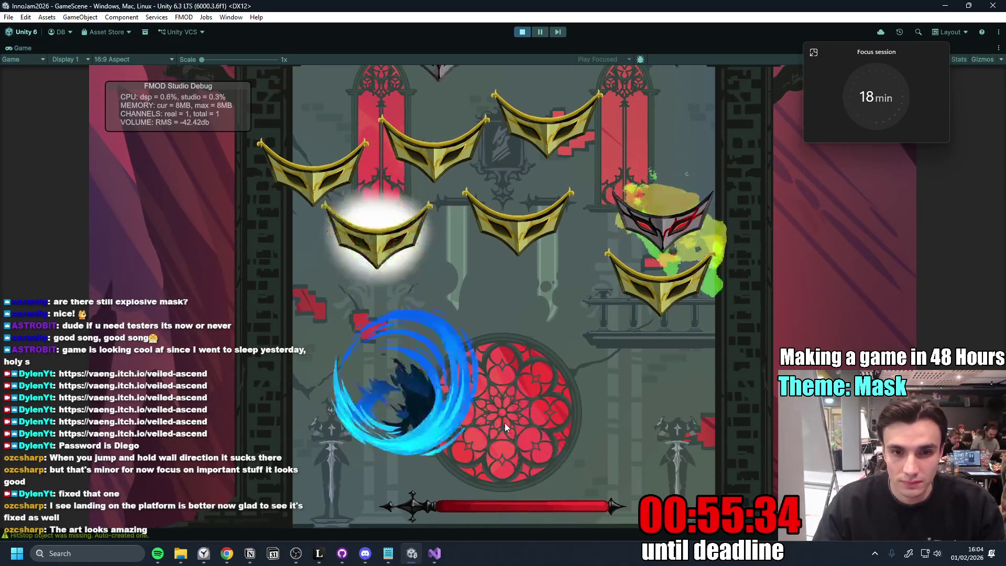
{"action": "key", "text": "space"}
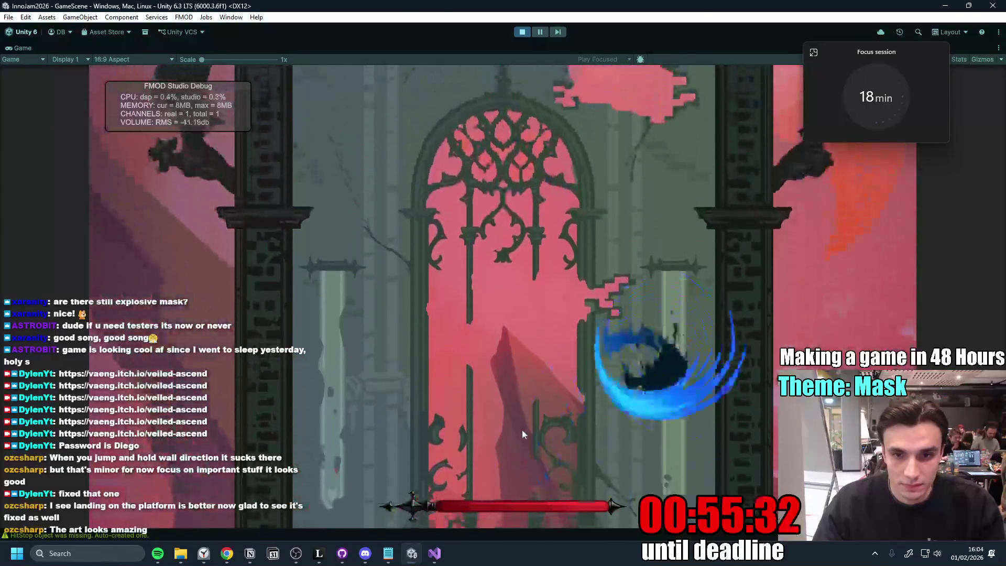
{"action": "key", "text": "space"}
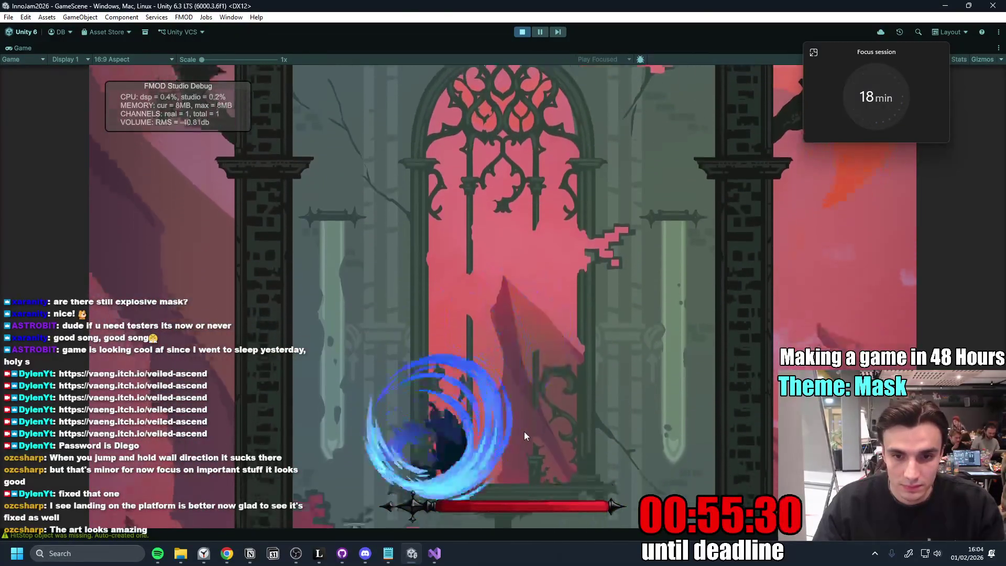
{"action": "key", "text": "space"}
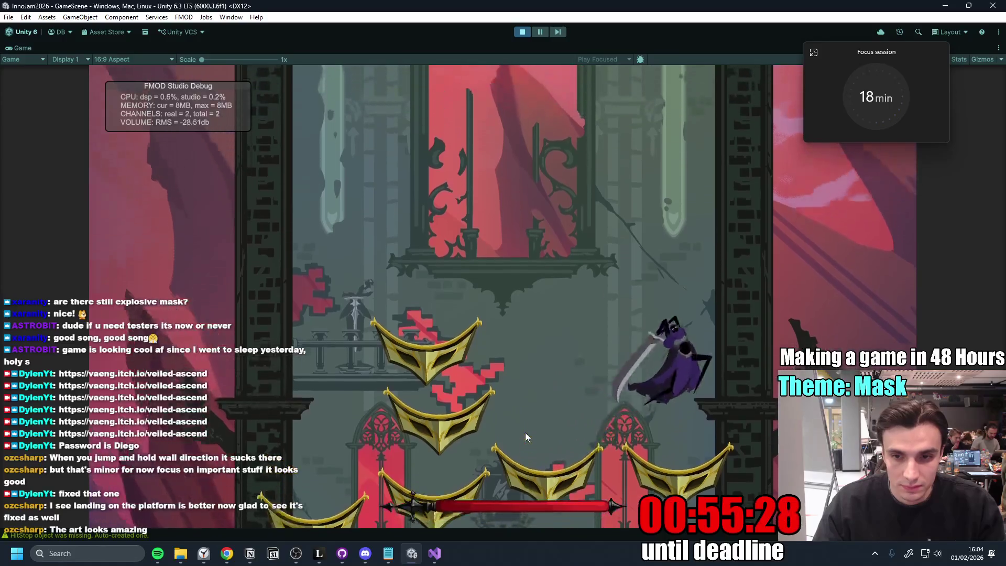
{"action": "key", "text": "space"}
{"action": "key", "text": "space"}
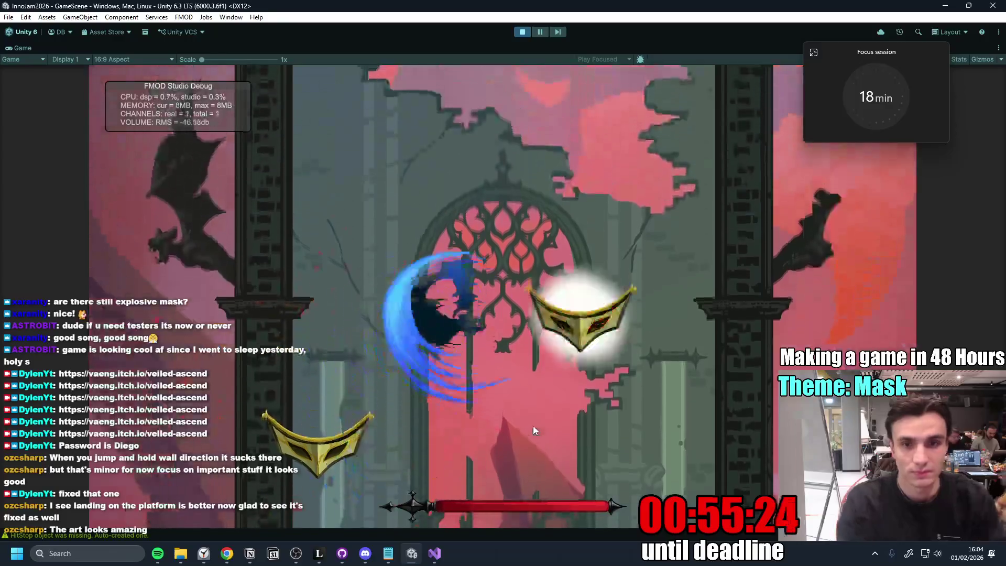
{"action": "key", "text": "space"}
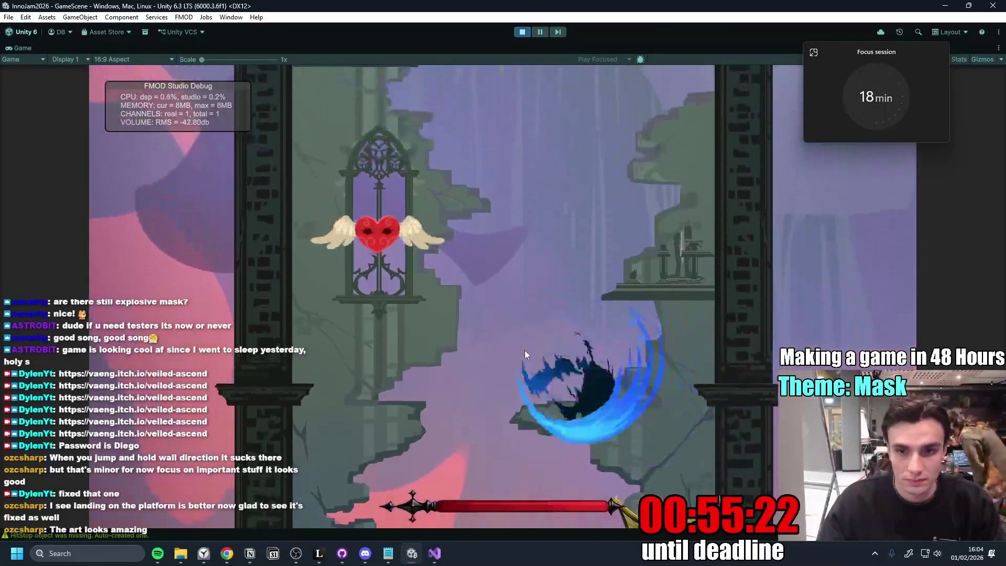
{"action": "key", "text": "space"}
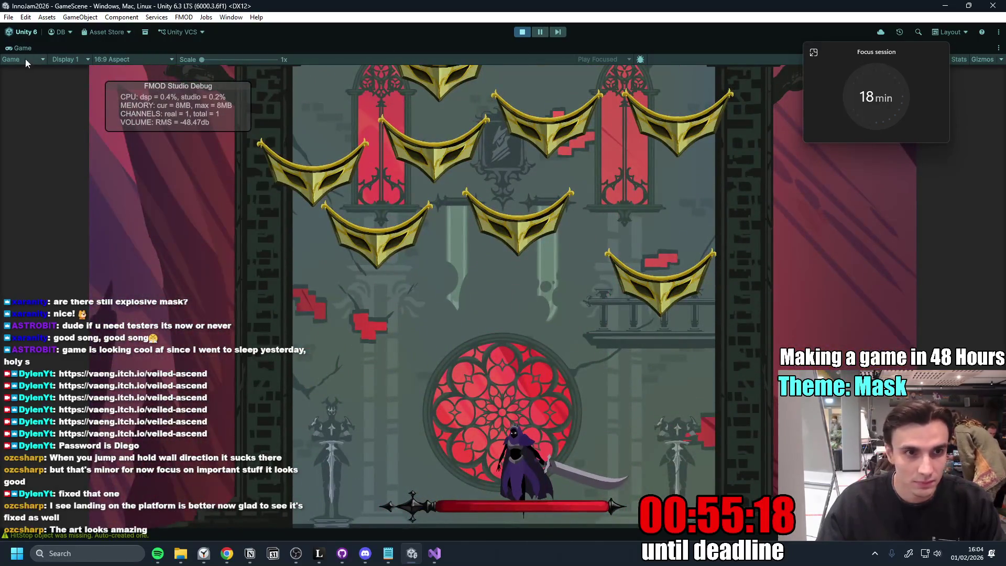
{"action": "key", "text": "shift+space"}
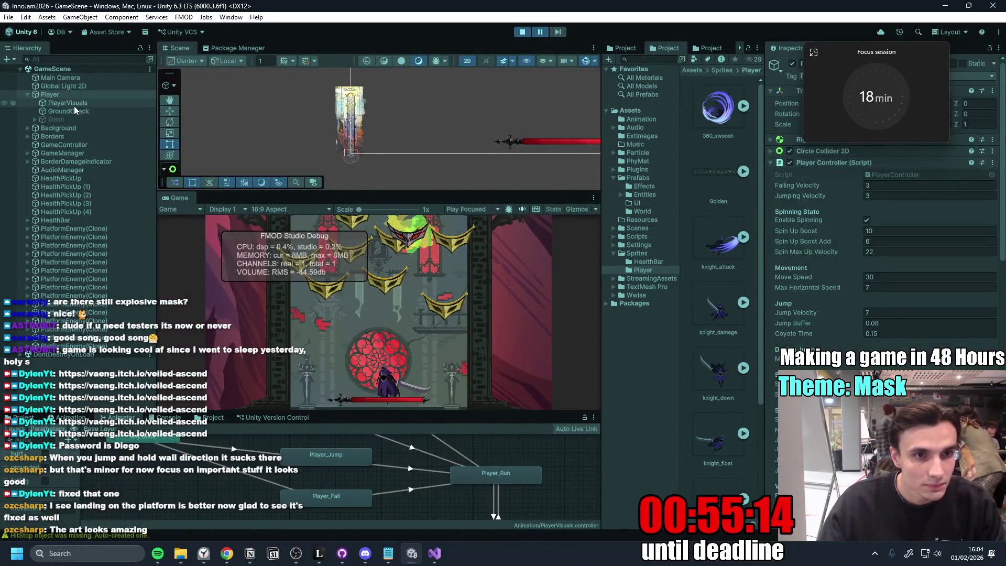
- Move the focus timer aside and open the Player Controller script in Visual Studio via Edit Script
{"action": "left_click", "coordinate": [876, 98]}
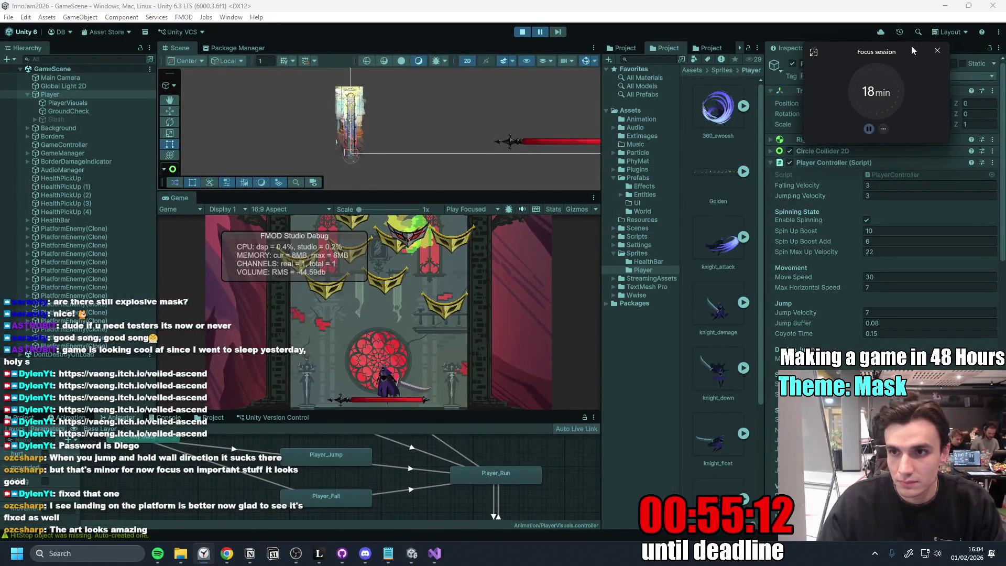
{"action": "left_click_drag", "start_coordinate": [864, 53], "coordinate": [662, 32]}
{"action": "left_click", "coordinate": [990, 162]}
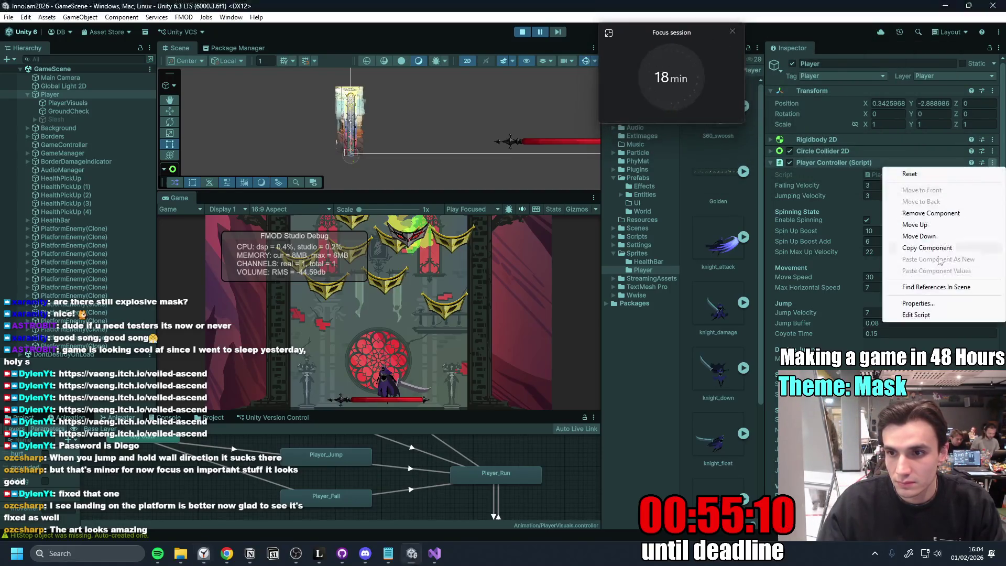
{"action": "left_click", "coordinate": [919, 316]}
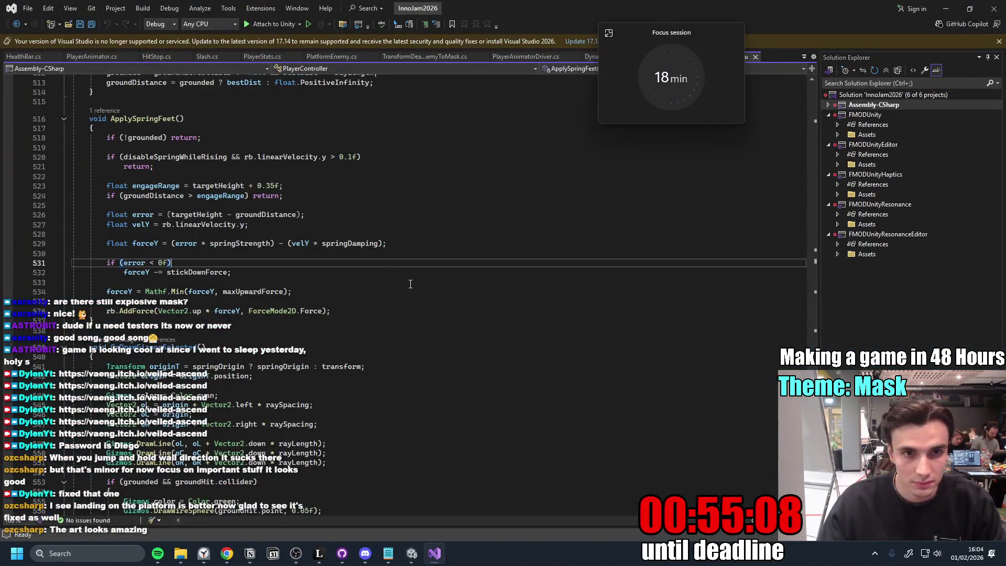
- Move the focus timer aside, select the whole PlayerController.cs file, and switch away from Visual Studio
{"action": "mouse_move", "coordinate": [675, 35]}
{"action": "left_mouse_down"}
{"action": "mouse_move", "coordinate": [666, 66]}
{"action": "mouse_move", "coordinate": [875, 30]}
{"action": "left_mouse_up"}
{"action": "left_click", "coordinate": [572, 187]}
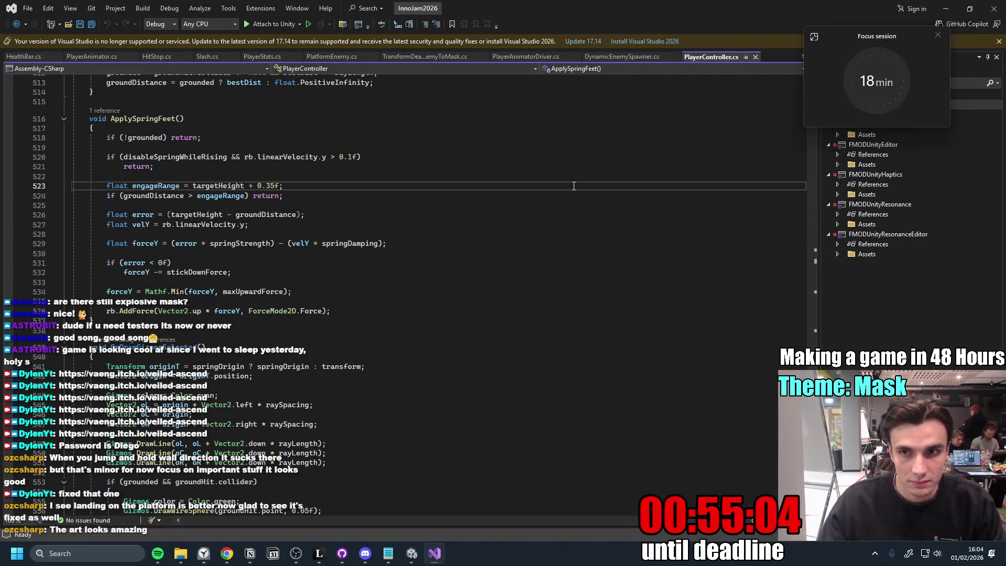
{"action": "key", "text": "ctrl+a"}
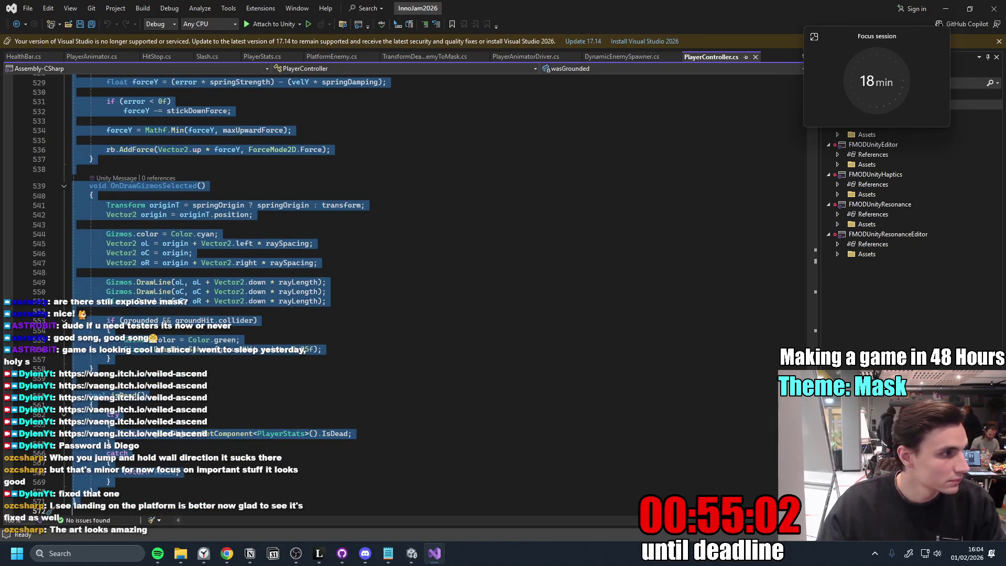
{"action": "key", "text": "alt+Tab"}
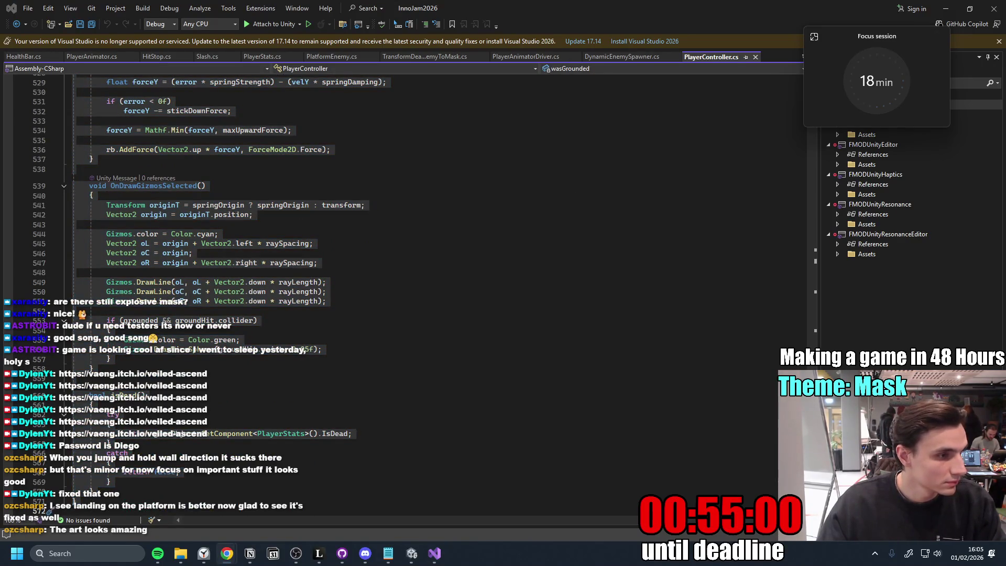
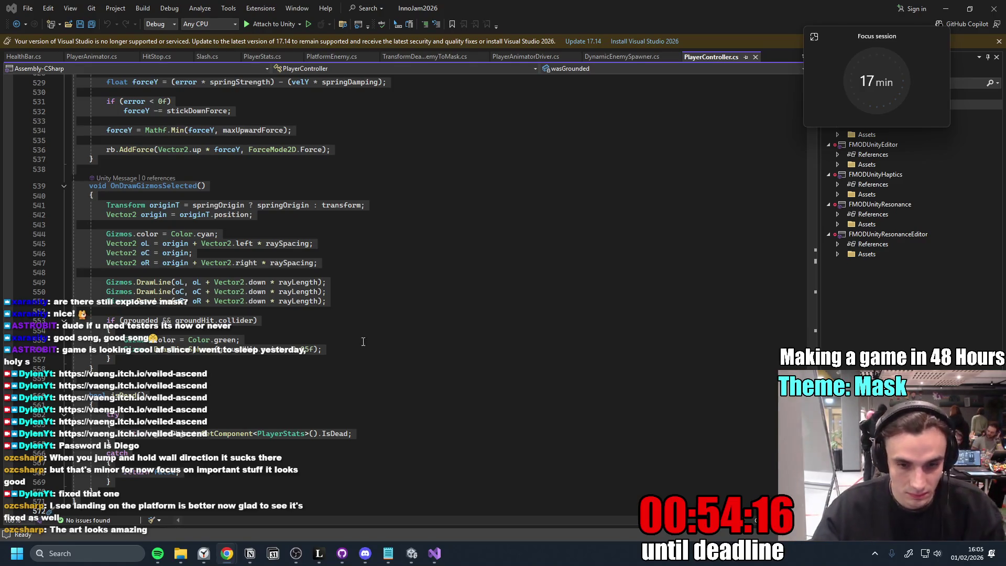
- Glance at GitHub Desktop's pending changes, return to the script, then bring Unity forward
{"action": "left_click", "coordinate": [341, 553]}
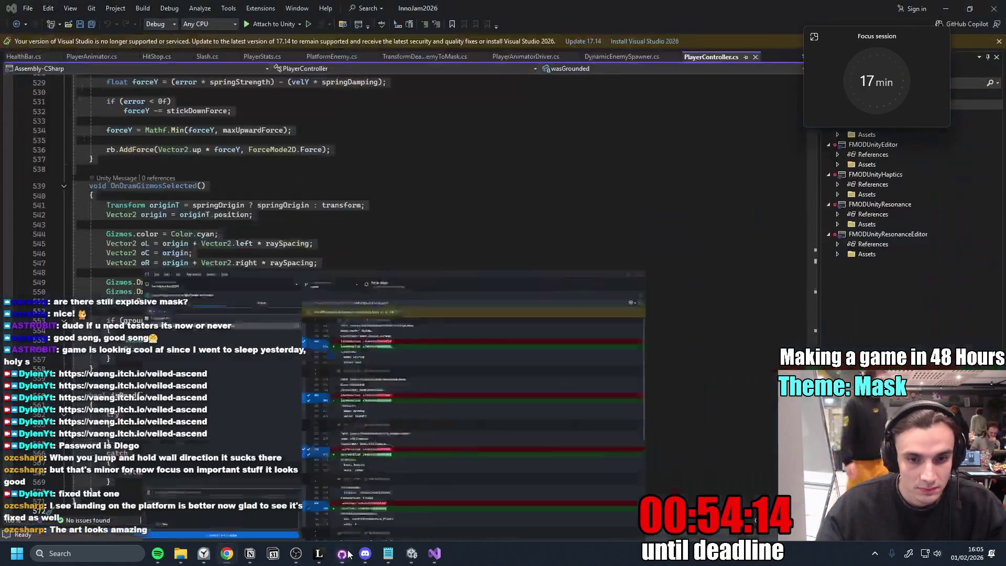
{"action": "left_click", "coordinate": [342, 553]}
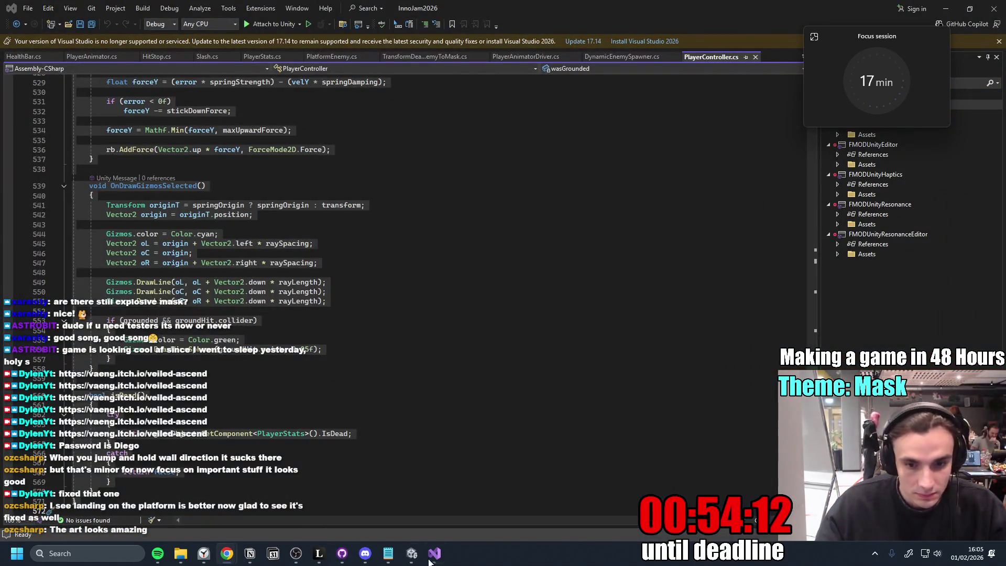
{"action": "left_click", "coordinate": [411, 553]}
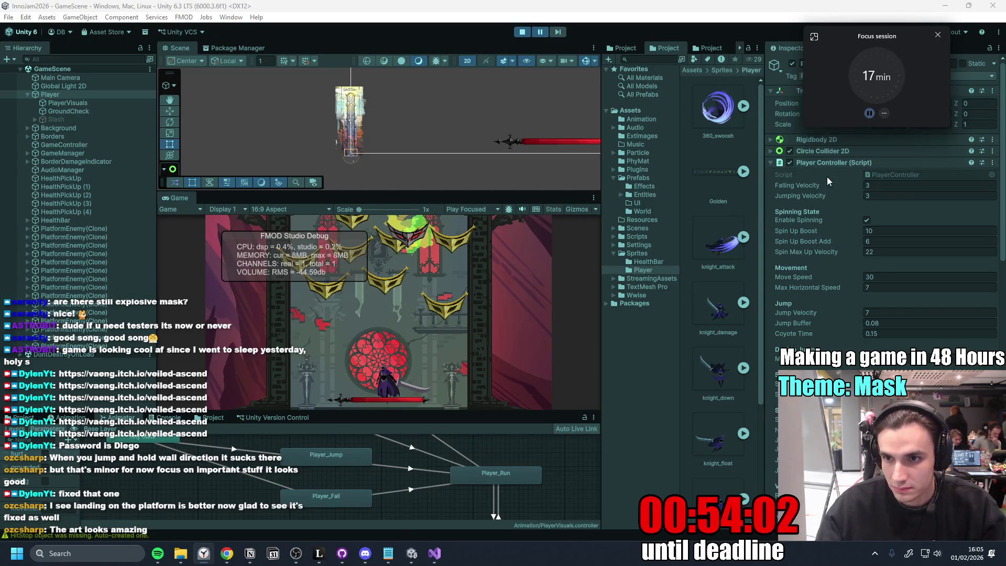
- Dismiss the focus timer, peek at Player's Rigidbody 2D settings, then return to PlayerController.cs
{"action": "left_click", "coordinate": [938, 34]}
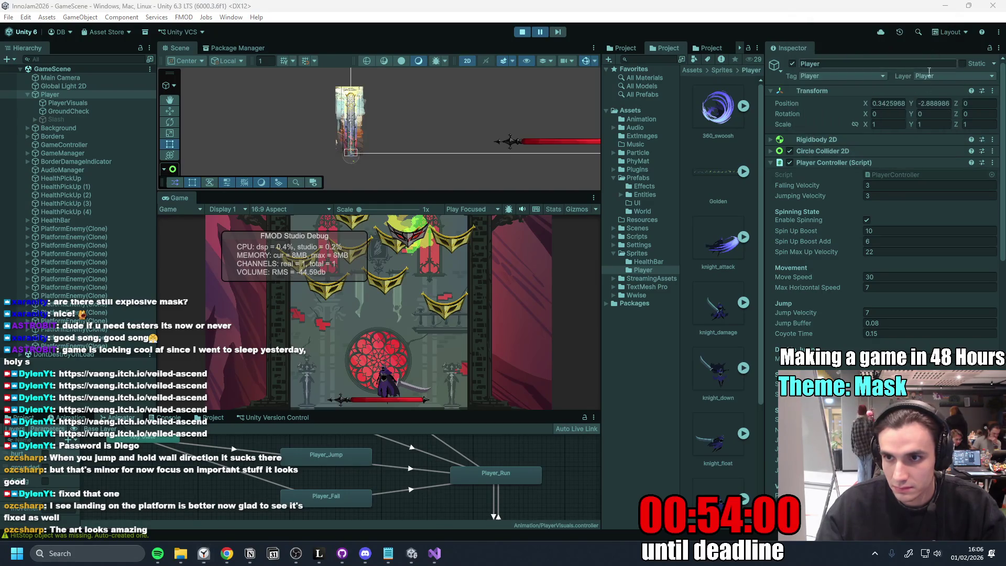
{"action": "left_click", "coordinate": [771, 138]}
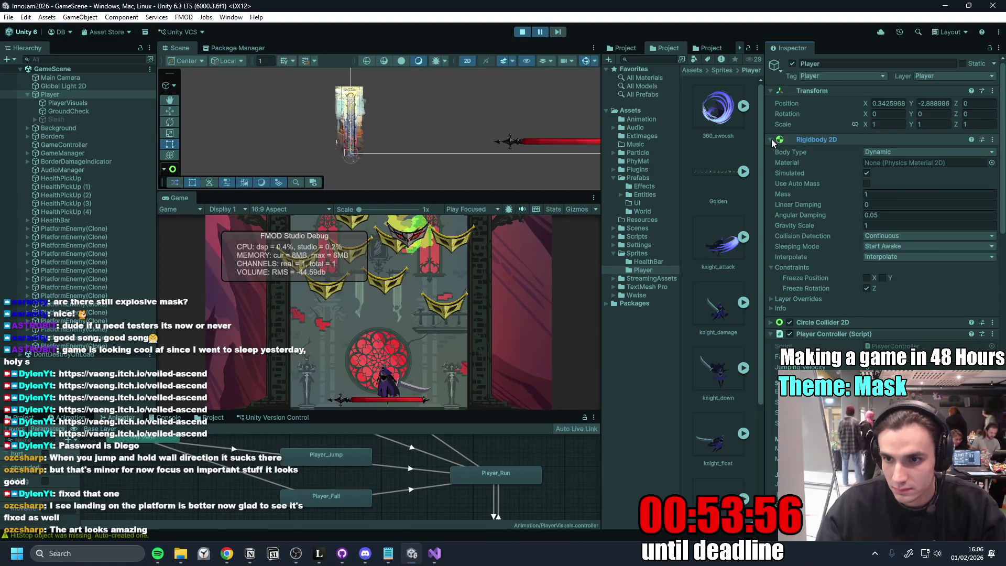
{"action": "left_click", "coordinate": [771, 139]}
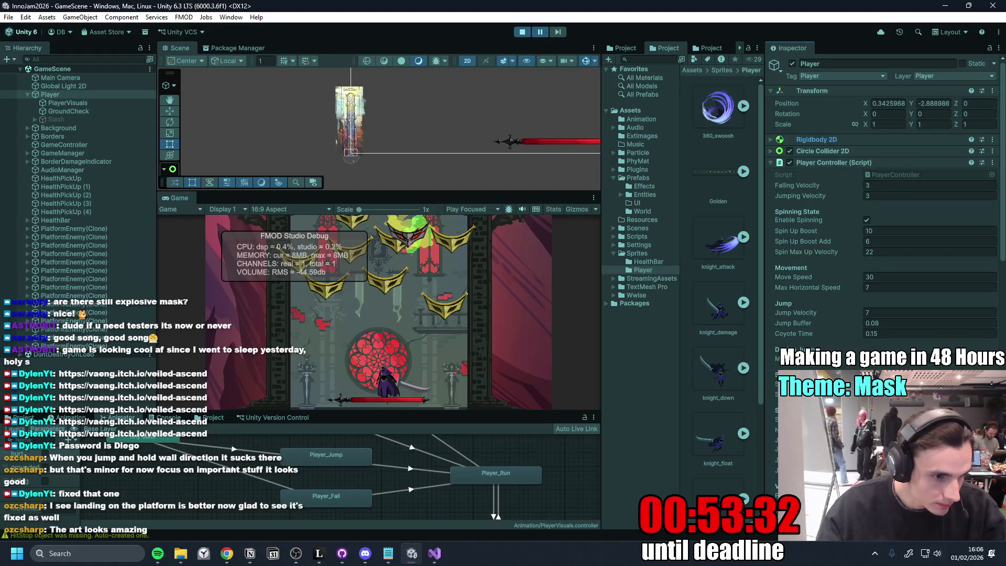
{"action": "key", "text": "alt+Tab"}
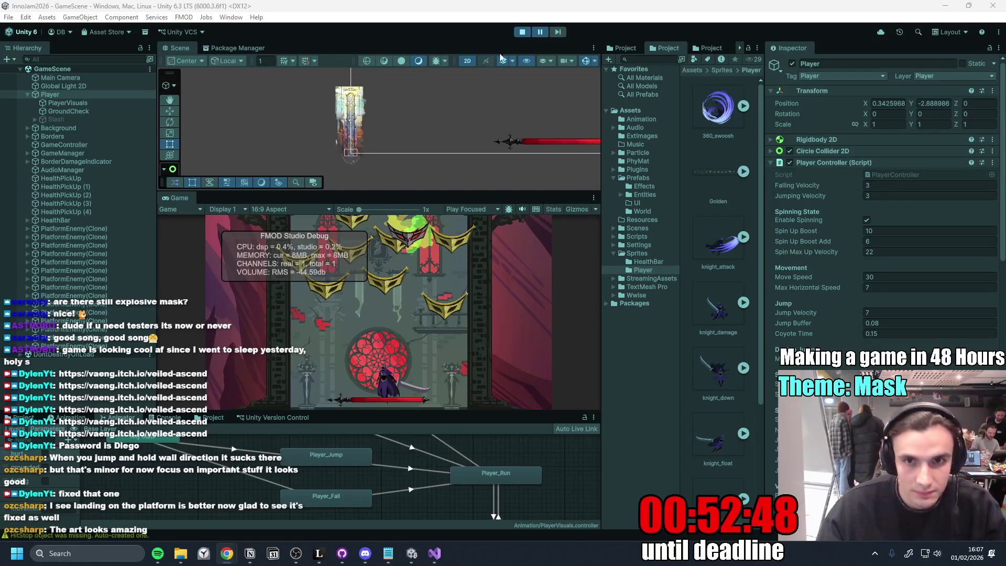
{"action": "left_click", "coordinate": [434, 555]}
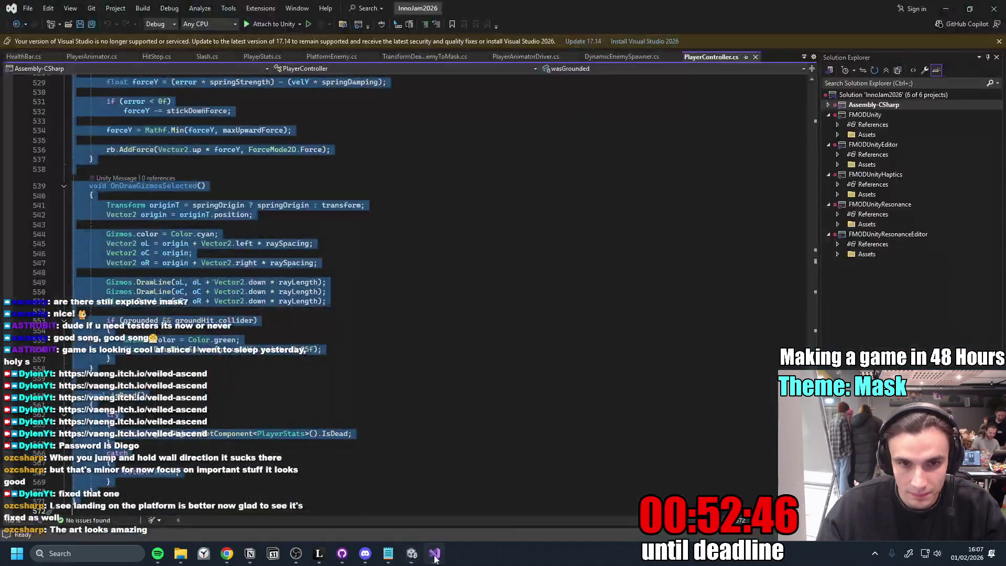
{"action": "left_click_drag", "start_coordinate": [815, 186], "coordinate": [812, 75]}
- Paste the Ground Snap field declarations beneath the velocity fields
{"action": "left_click", "coordinate": [340, 157]}
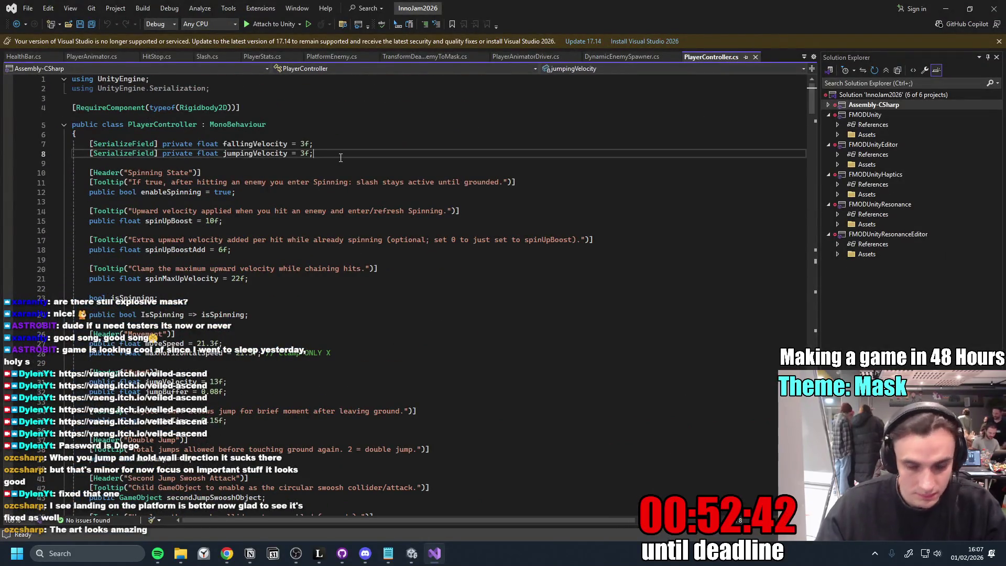
{"action": "key", "text": "Down"}
{"action": "key", "text": "Return"}
{"action": "key", "text": "ctrl+v"}
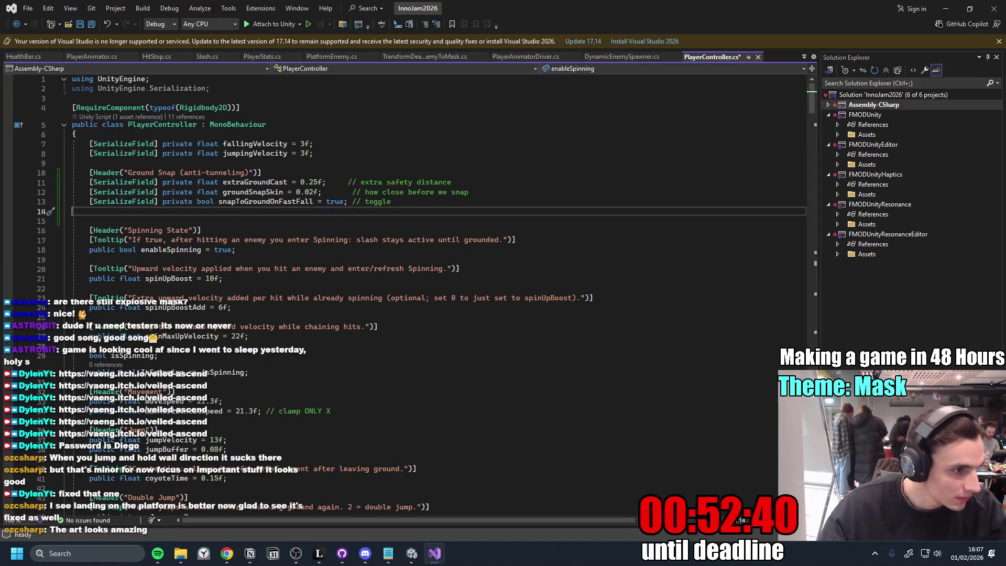
- Find UpdateGroundInfo and replace its body with the predictive castLength raycast code
{"action": "left_click", "coordinate": [435, 288]}
{"action": "key", "text": "ctrl+f"}
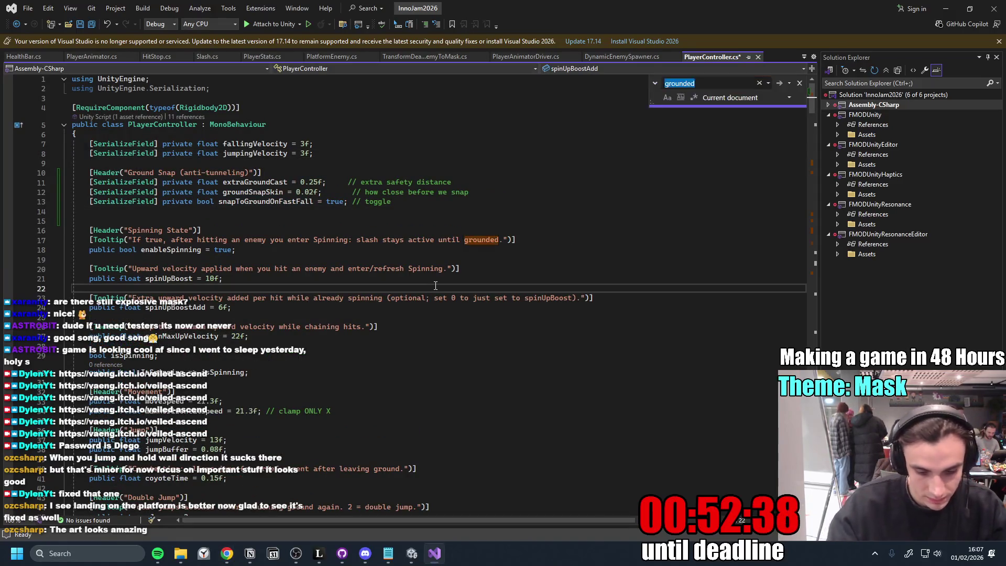
{"action": "type", "text": "UpdateGo"}
{"action": "key", "text": "Return"}
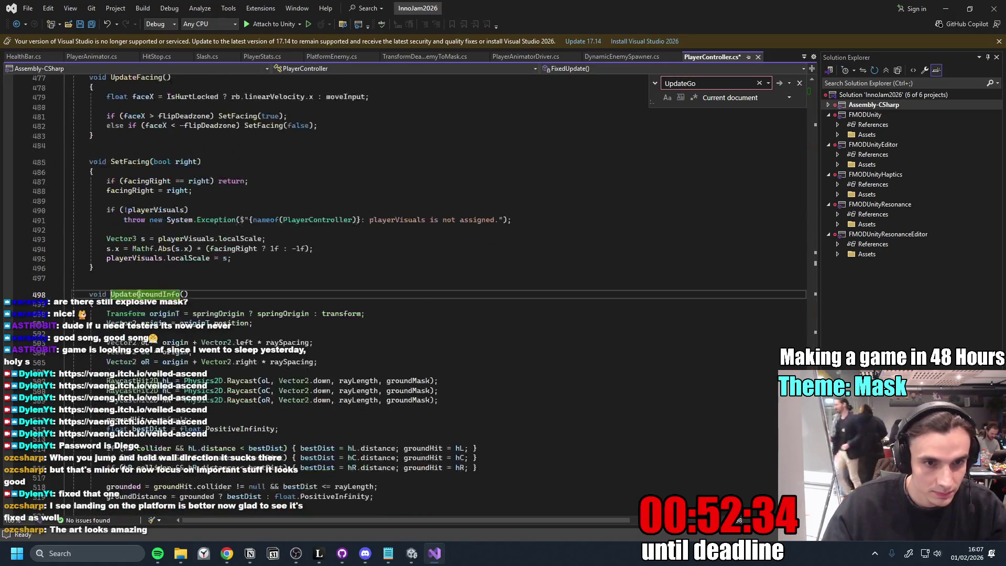
{"action": "left_click_drag", "start_coordinate": [85, 294], "coordinate": [200, 343]}
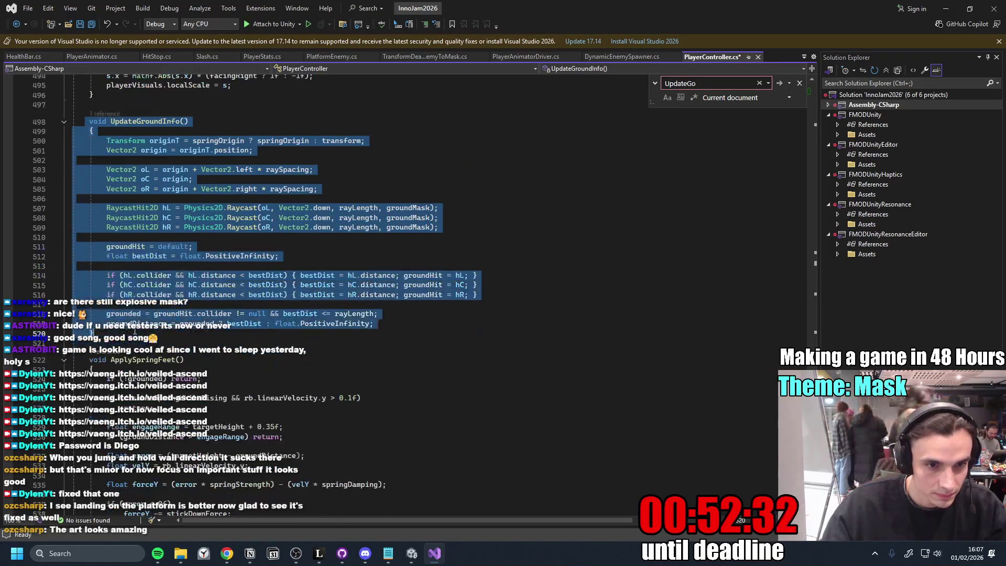
{"action": "key", "text": "ctrl+v"}
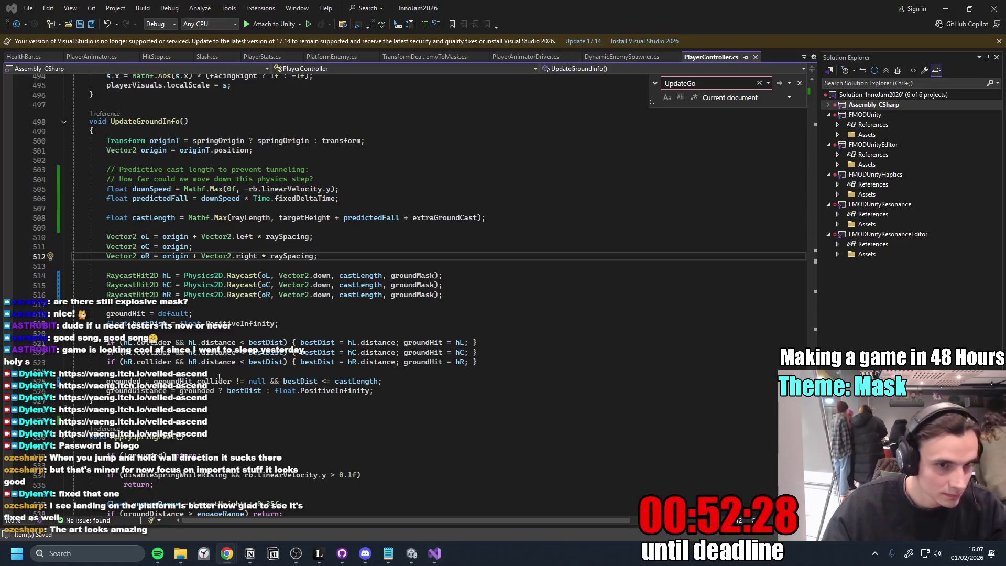
{"action": "scroll", "coordinate": [441, 290], "scroll_direction": "down", "scroll_amount": 2}
{"action": "scroll", "coordinate": [441, 291], "scroll_direction": "down", "scroll_amount": 3}
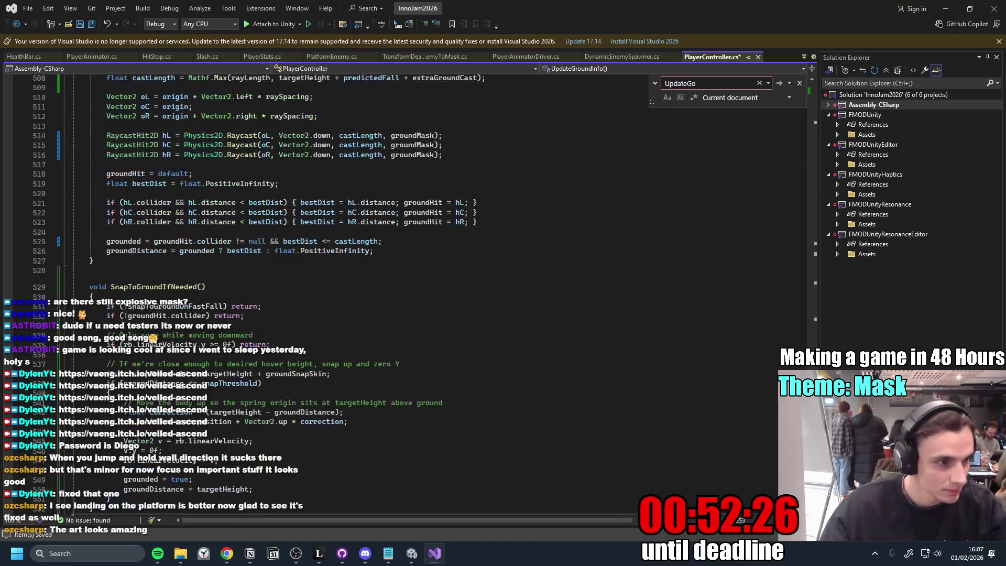
- Call SnapToGroundIfNeeded() after UpdateGroundInfo() in FixedUpdate, save, and return to Unity
{"action": "key", "text": "alt+Tab"}
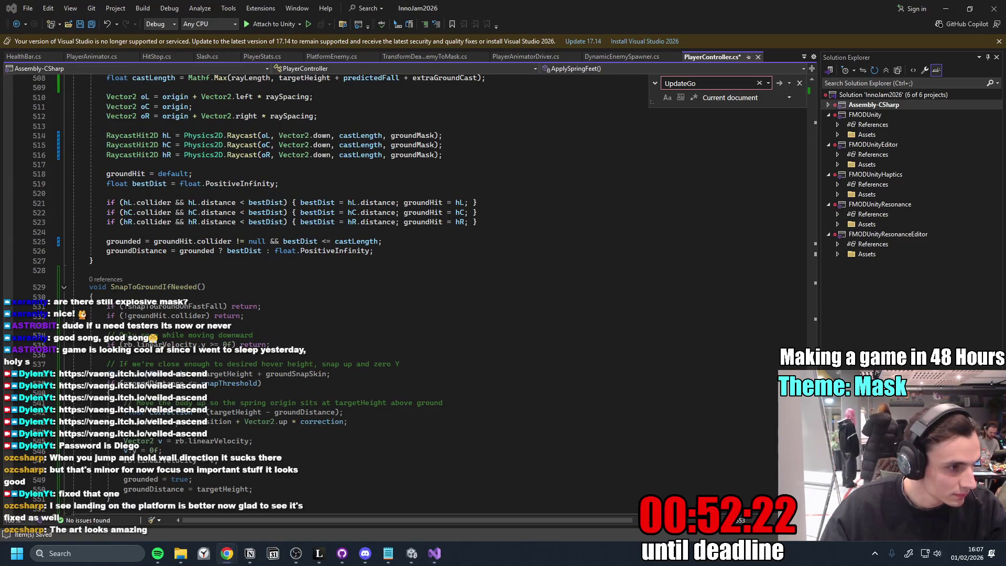
{"action": "left_click", "coordinate": [307, 308]}
{"action": "scroll", "coordinate": [308, 308], "scroll_direction": "up", "scroll_amount": 8}
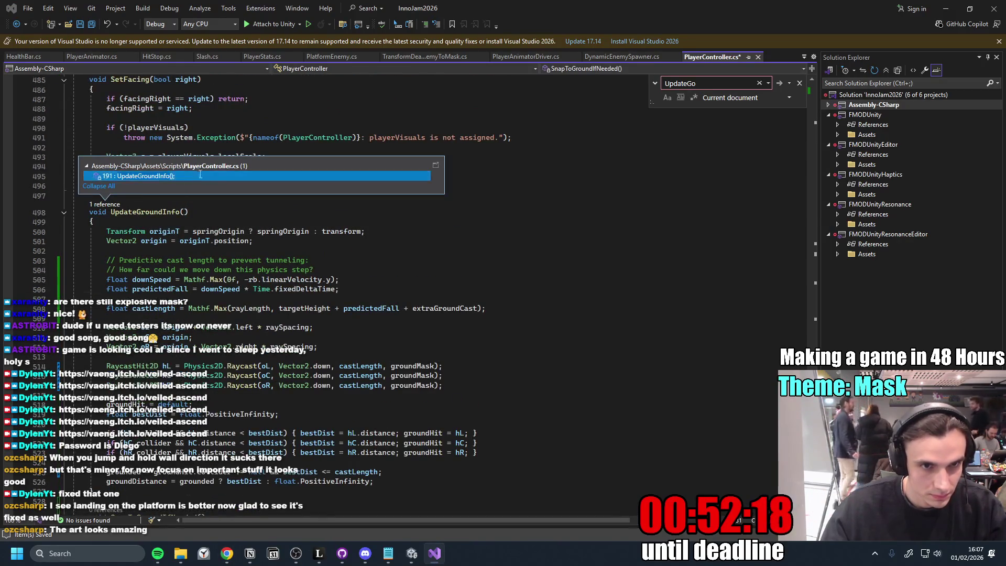
{"action": "left_click", "coordinate": [199, 175]}
{"action": "key", "text": "ctrl+z"}
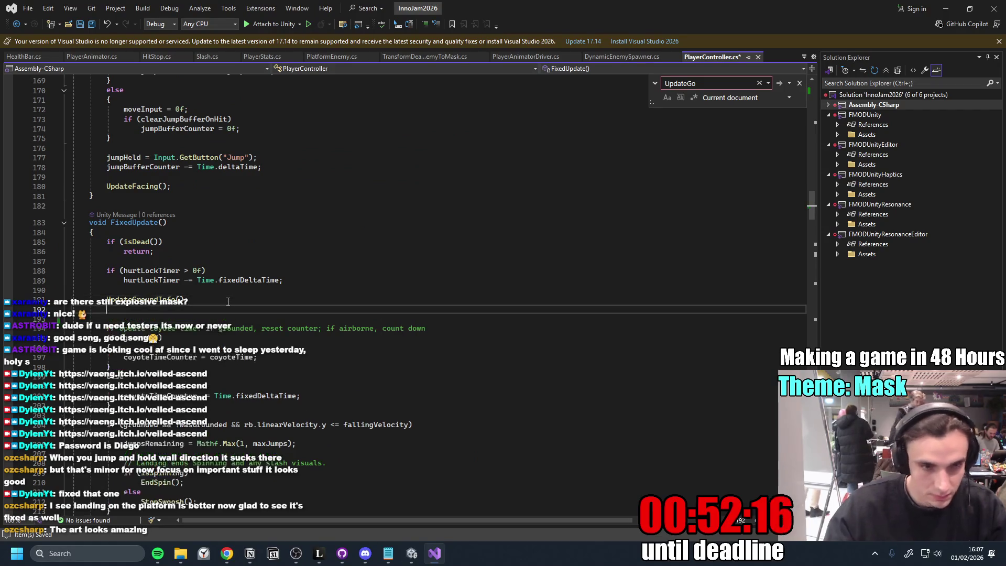
{"action": "key", "text": "ctrl+z"}
{"action": "key", "text": "ctrl+z"}
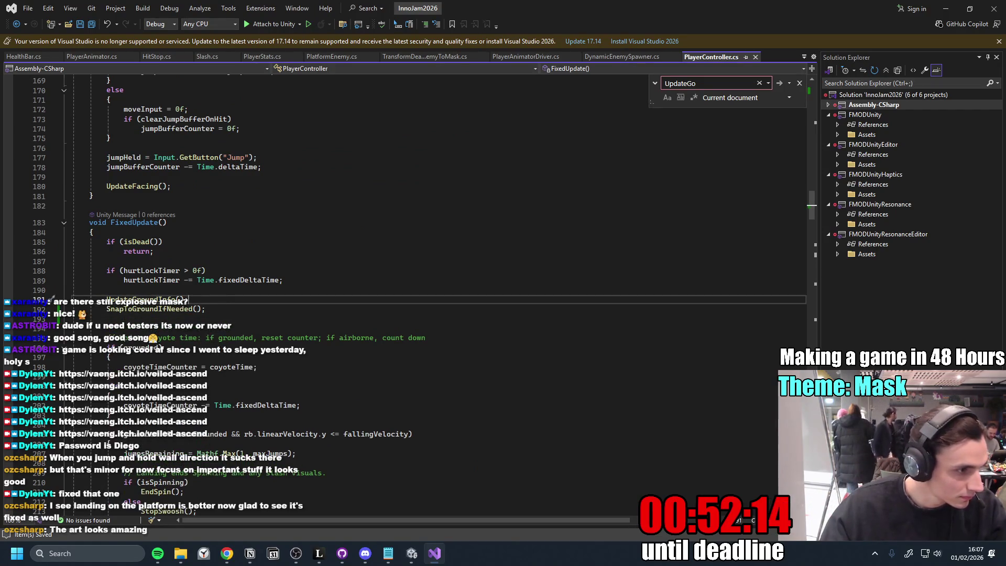
{"action": "left_click", "coordinate": [271, 378]}
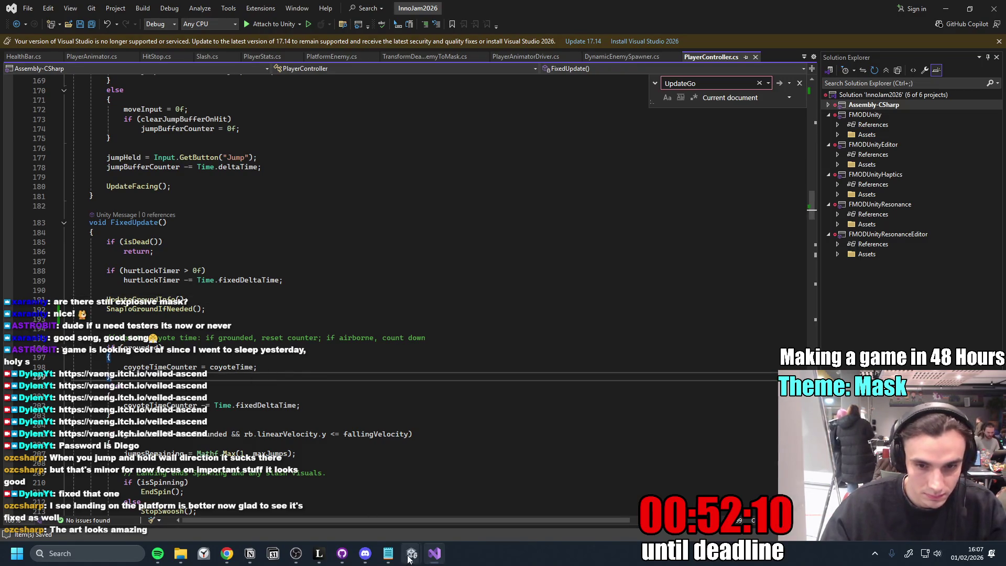
{"action": "mouse_move", "coordinate": [412, 553]}
{"action": "left_click", "coordinate": [378, 506]}
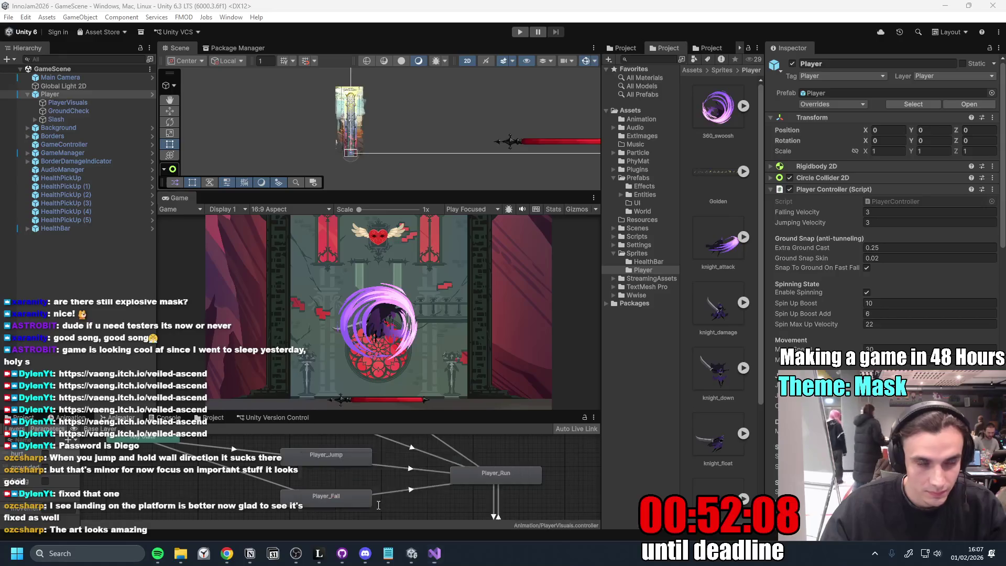
- Maximize the Game view in Unity and start playtesting
{"action": "key", "text": "alt+Tab"}
{"action": "left_click", "coordinate": [393, 508]}
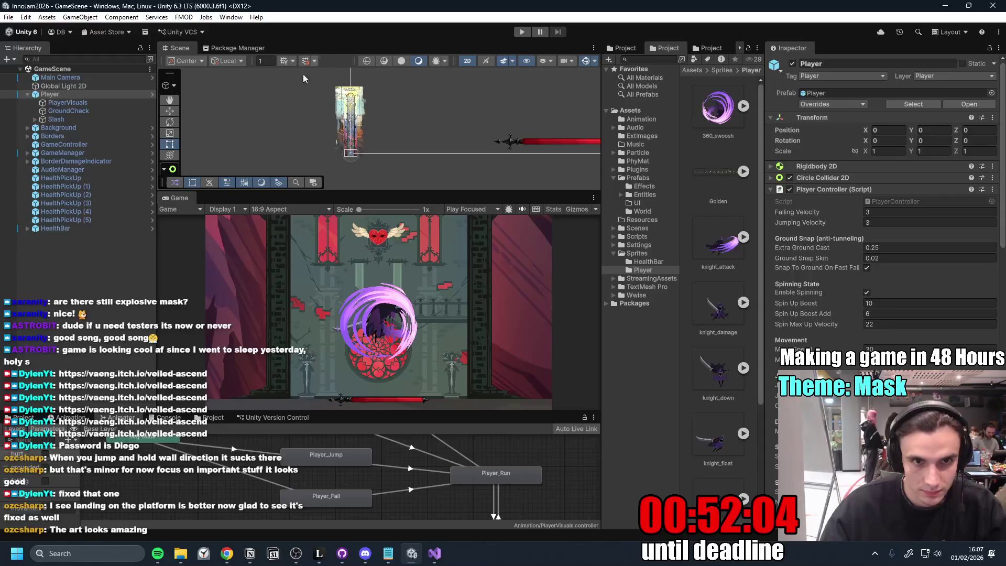
{"action": "double_click", "coordinate": [181, 198]}
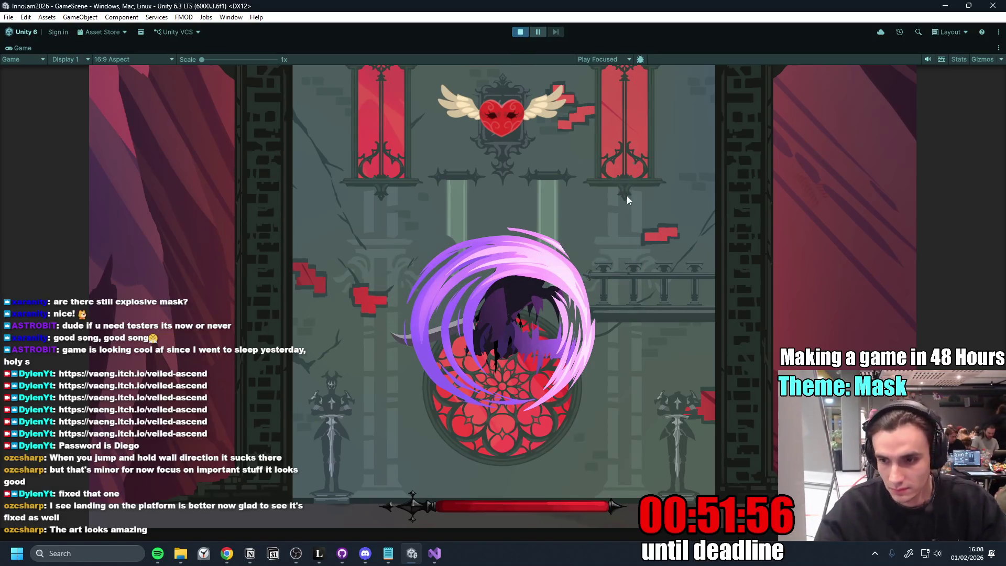
{"action": "key", "text": "space"}
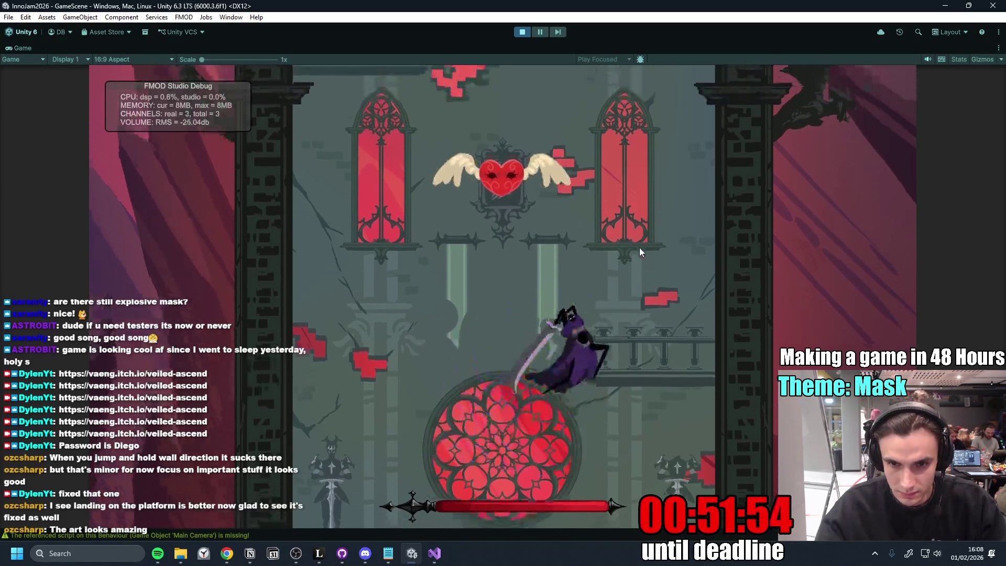
- Jump and spin-slash across the lower platforms and golden masks up into the next area
{"action": "key", "text": "d"}
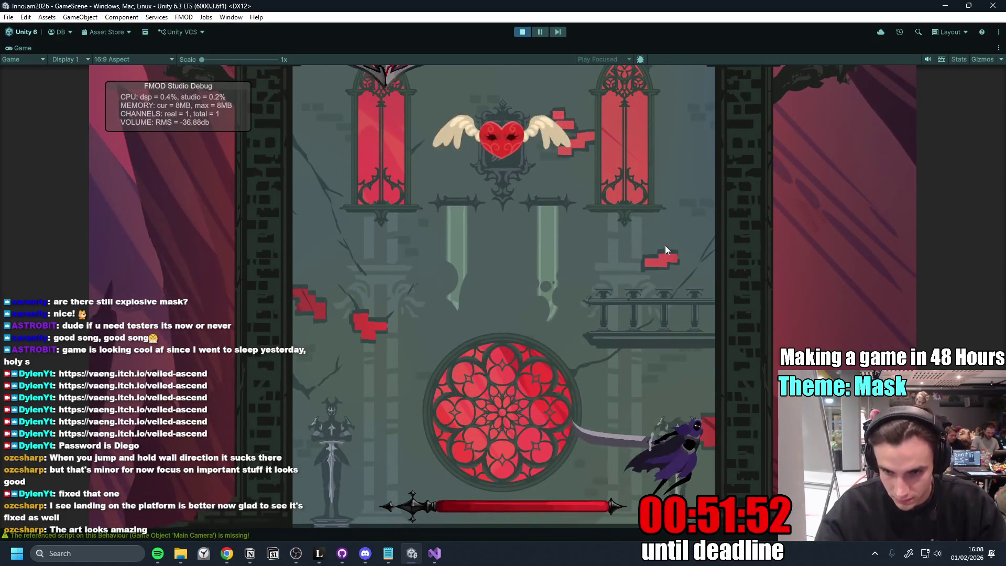
{"action": "key", "text": "a"}
{"action": "key", "text": "space"}
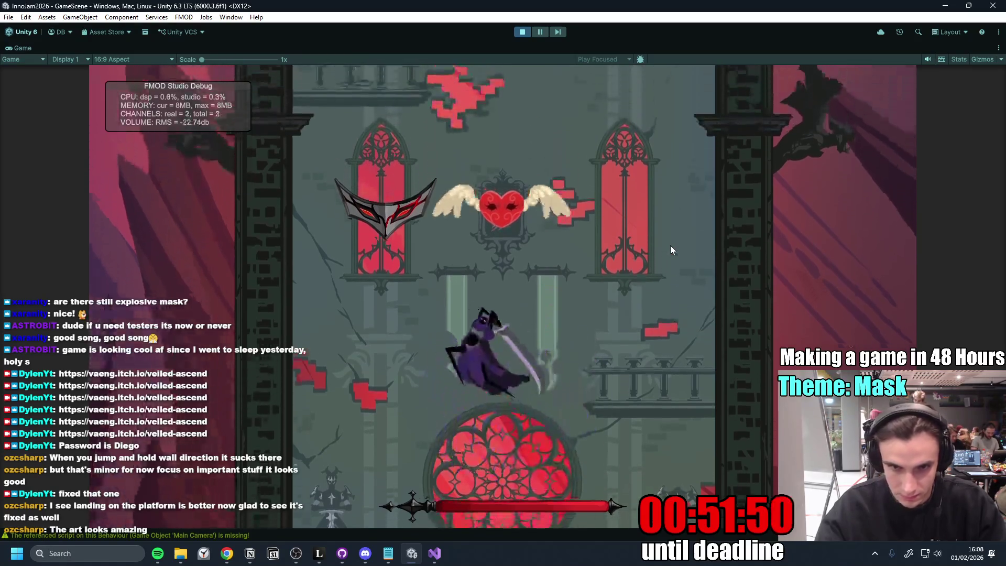
{"action": "key", "text": "space"}
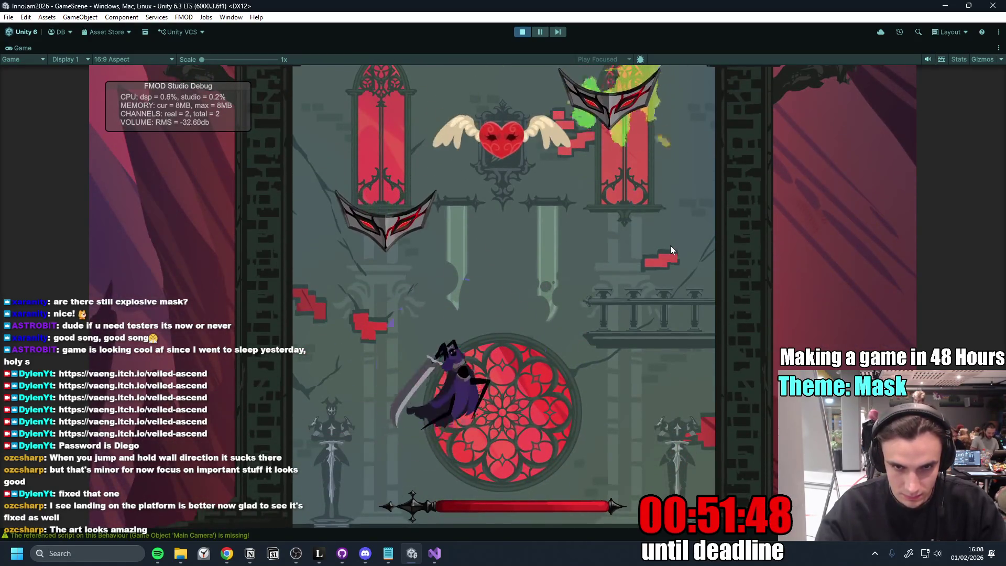
{"action": "key", "text": "space"}
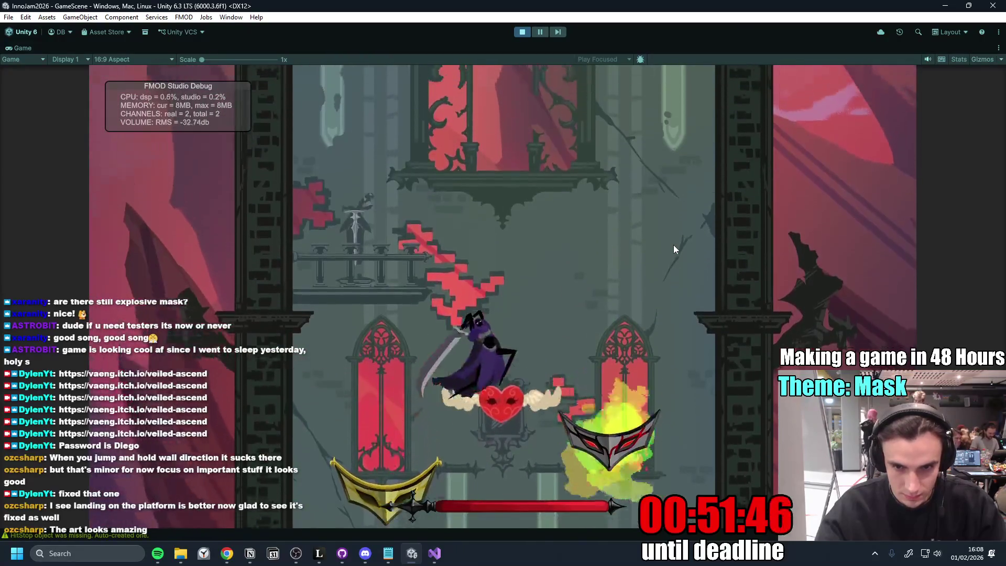
{"action": "key", "text": "d"}
{"action": "key", "text": "a"}
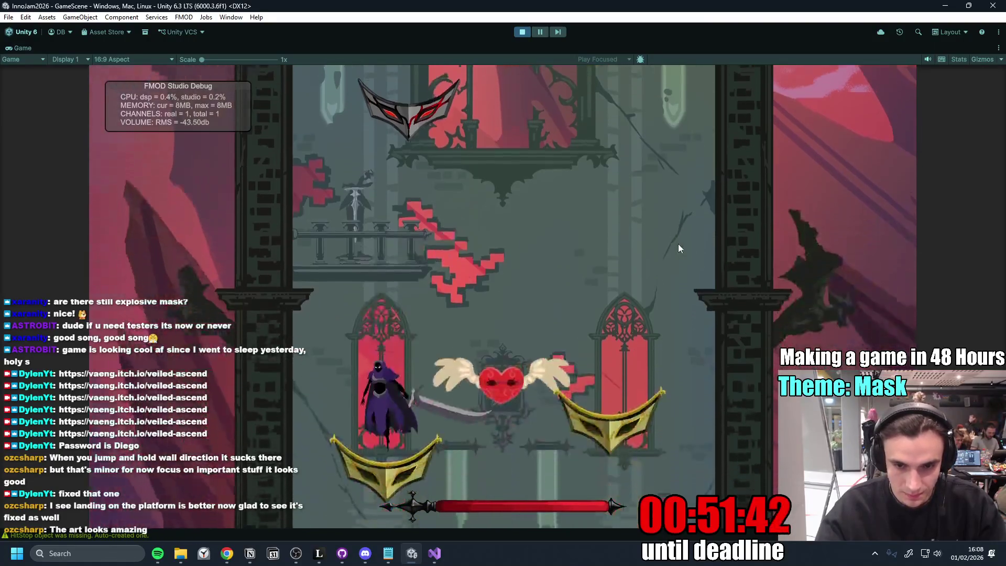
{"action": "key", "text": "space"}
{"action": "key", "text": "d"}
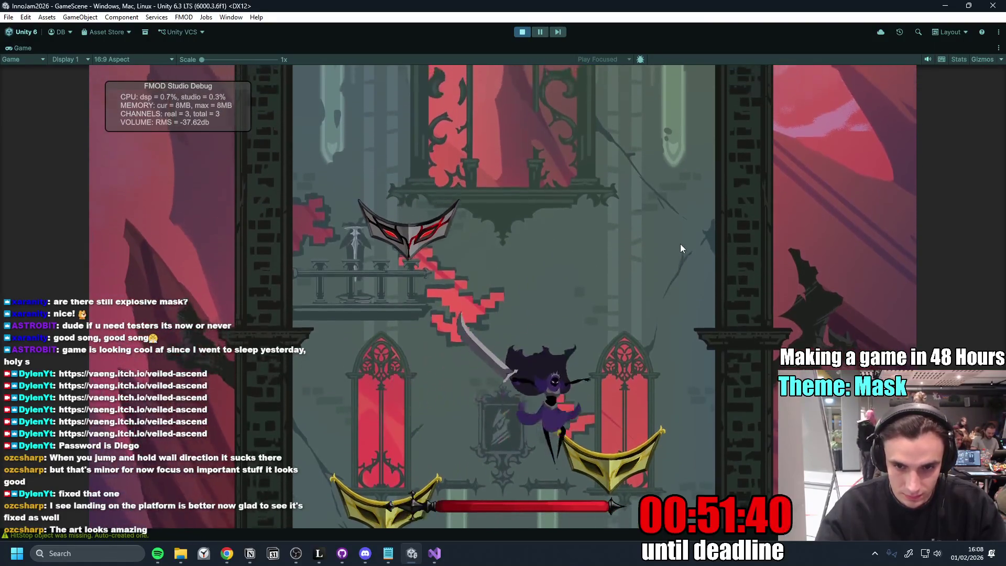
{"action": "key", "text": "space"}
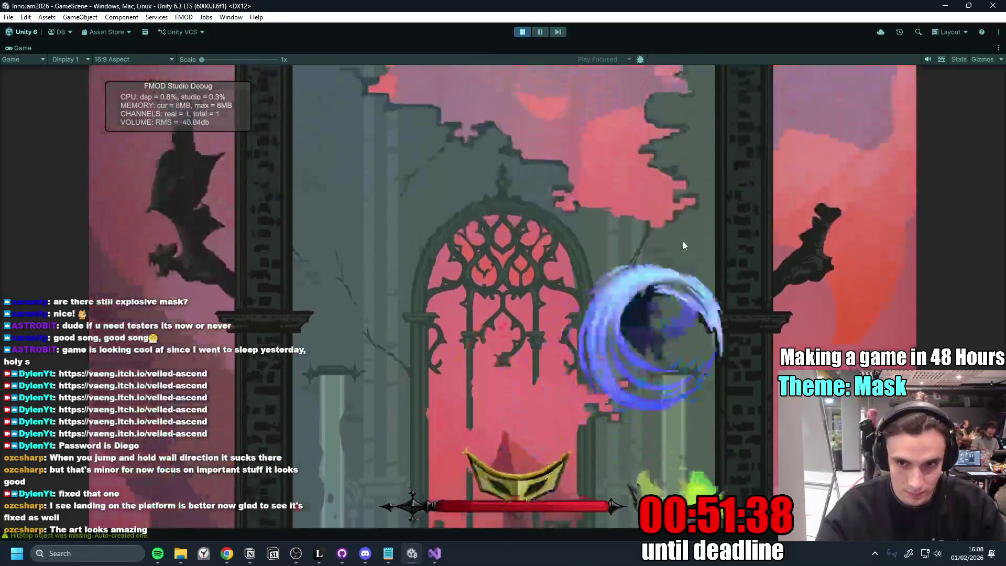
{"action": "key", "text": "a"}
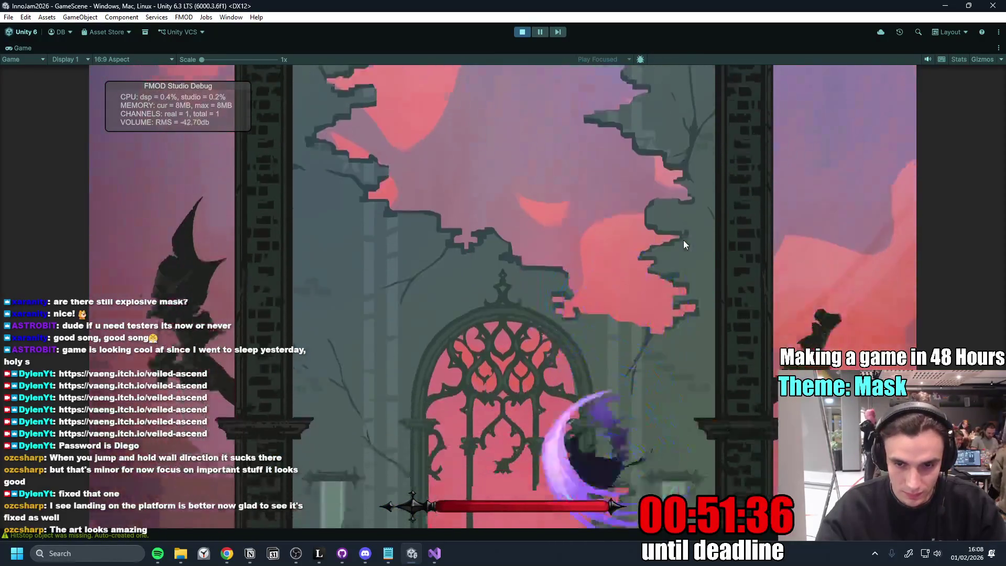
- Chain spin attacks upward off the mask platforms to the next level section
{"action": "key", "text": "space"}
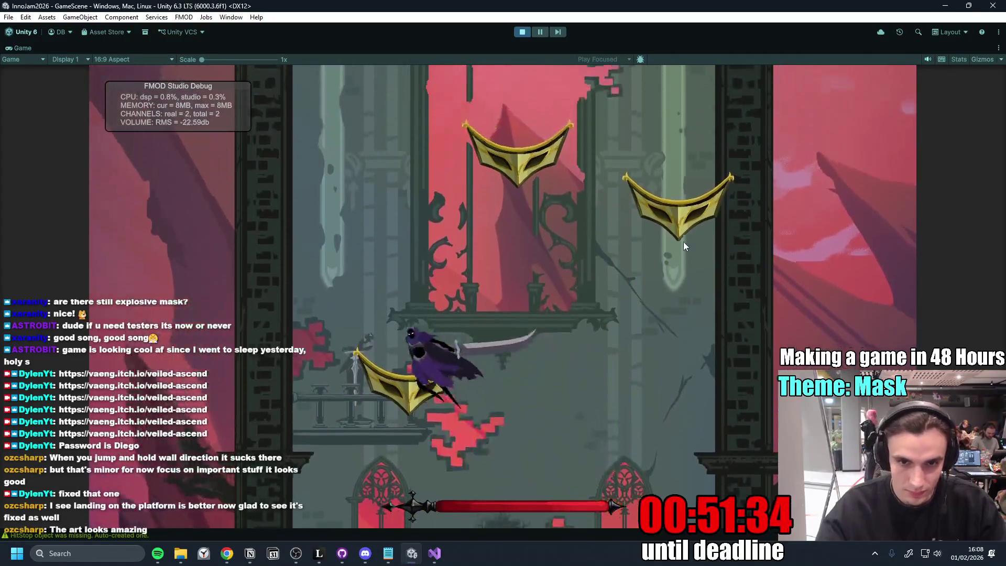
{"action": "key", "text": "space"}
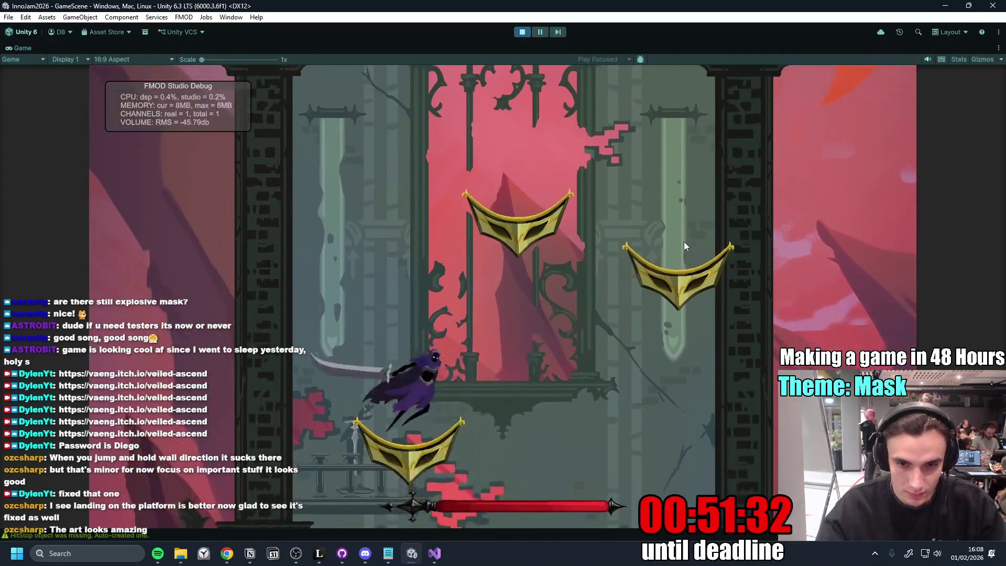
{"action": "key", "text": "space"}
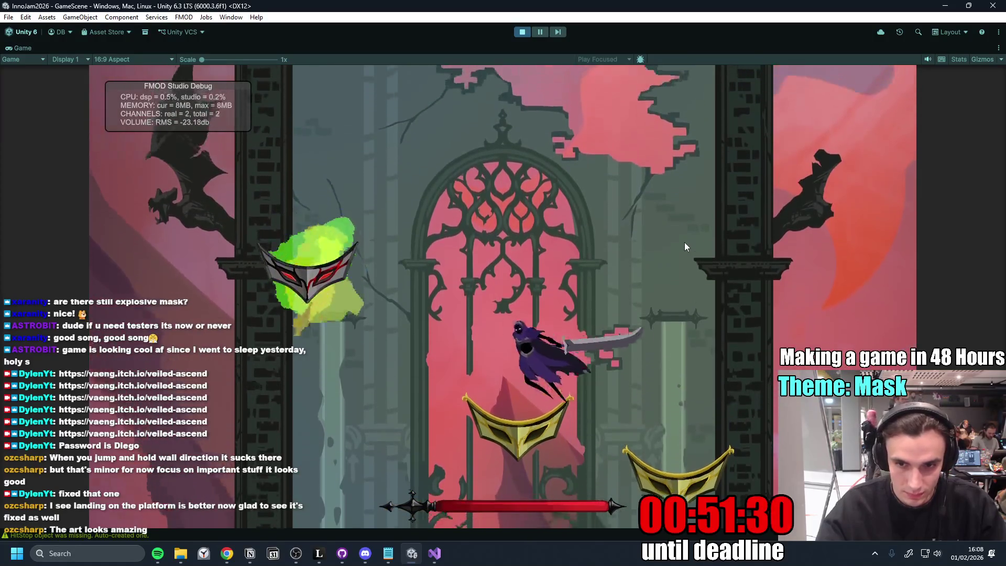
{"action": "key", "text": "a"}
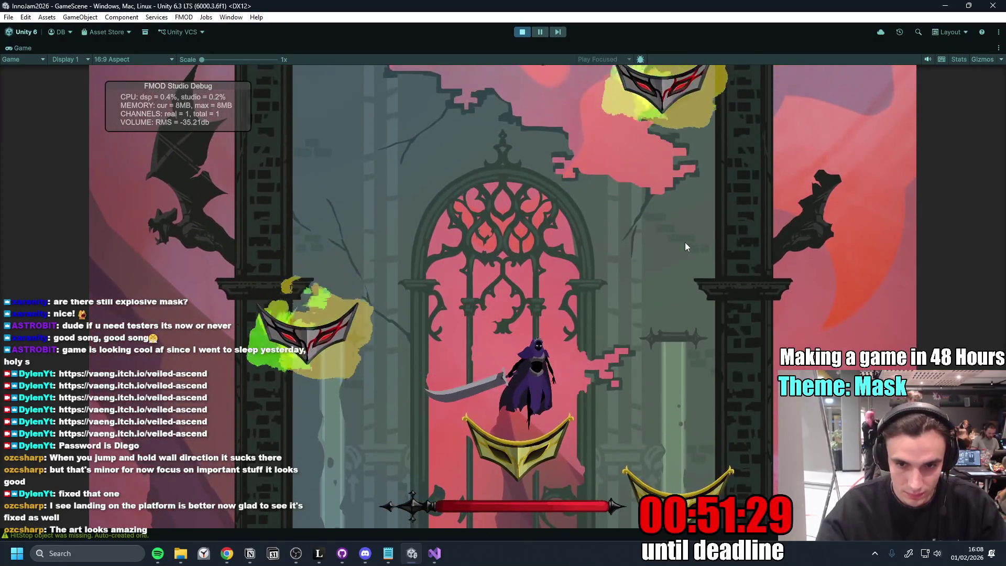
{"action": "key", "text": "space"}
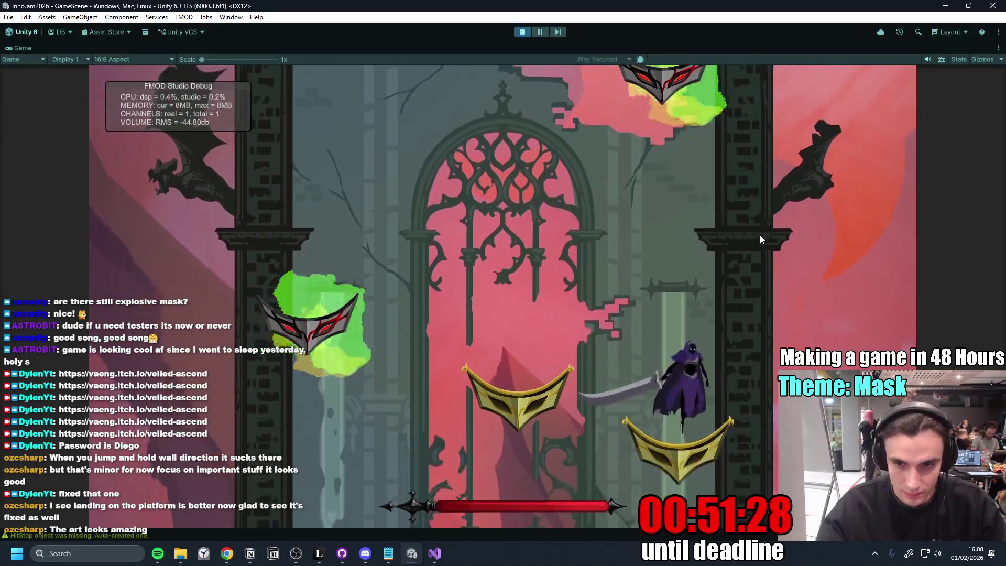
{"action": "key", "text": "space"}
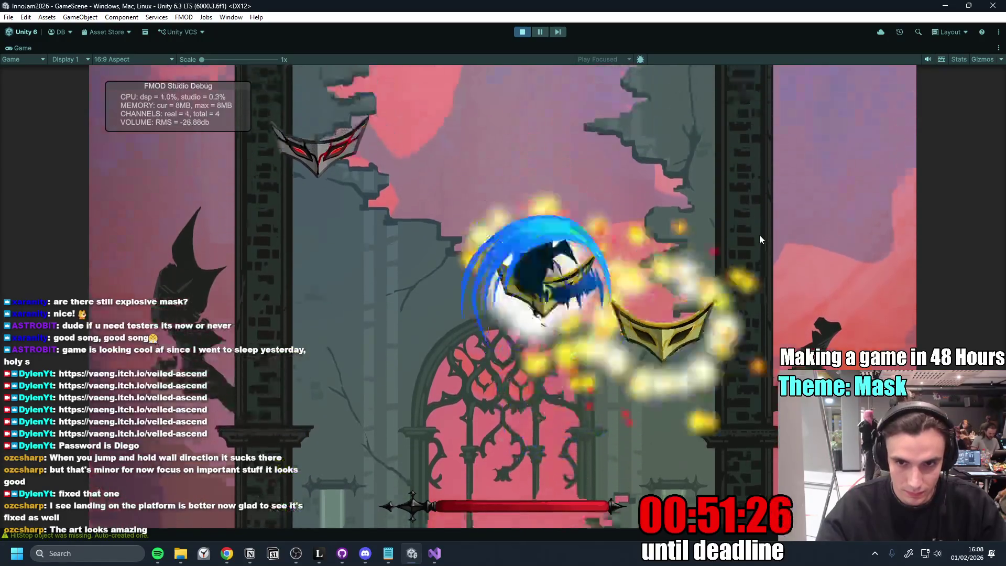
{"action": "key", "text": "space"}
{"action": "key", "text": "space"}
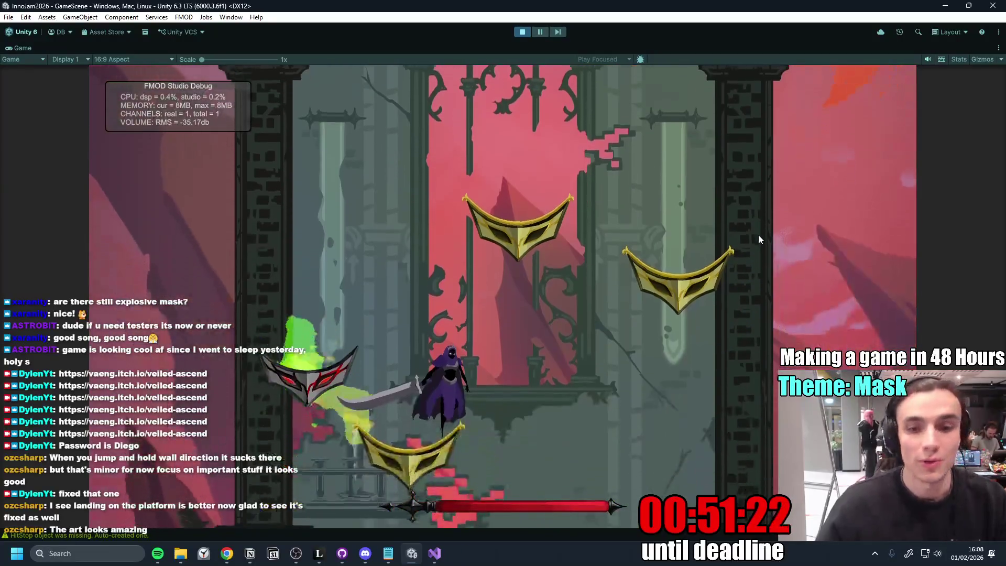
- Spin-slash upward from the rose window to burst the masks, then stop the playtest
{"action": "key", "text": "space"}
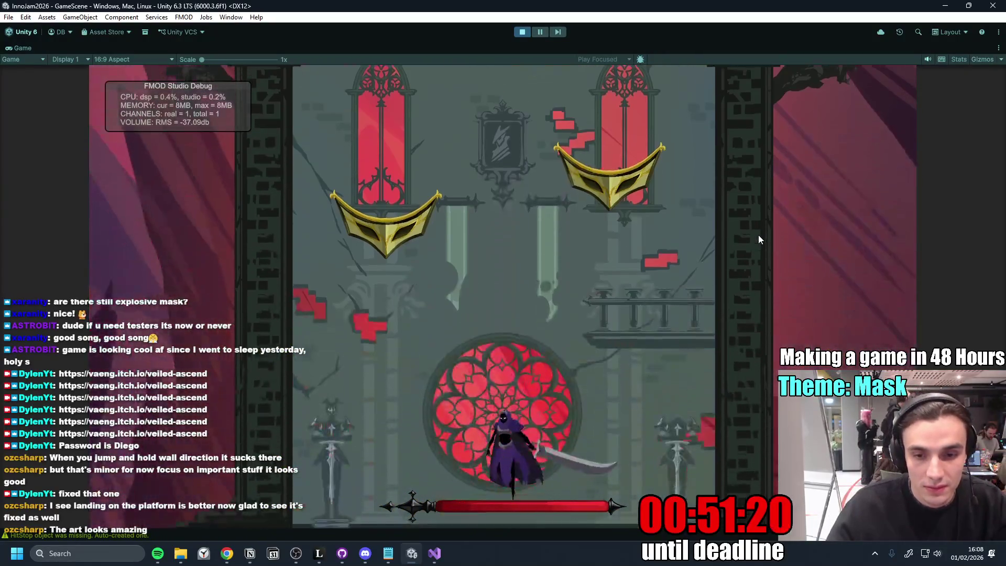
{"action": "key", "text": "space"}
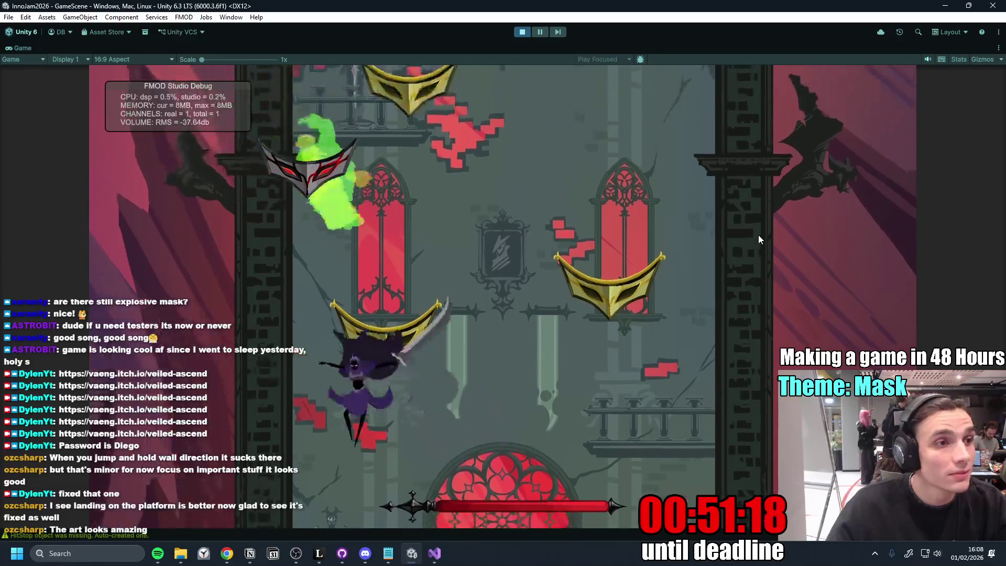
{"action": "key", "text": "space"}
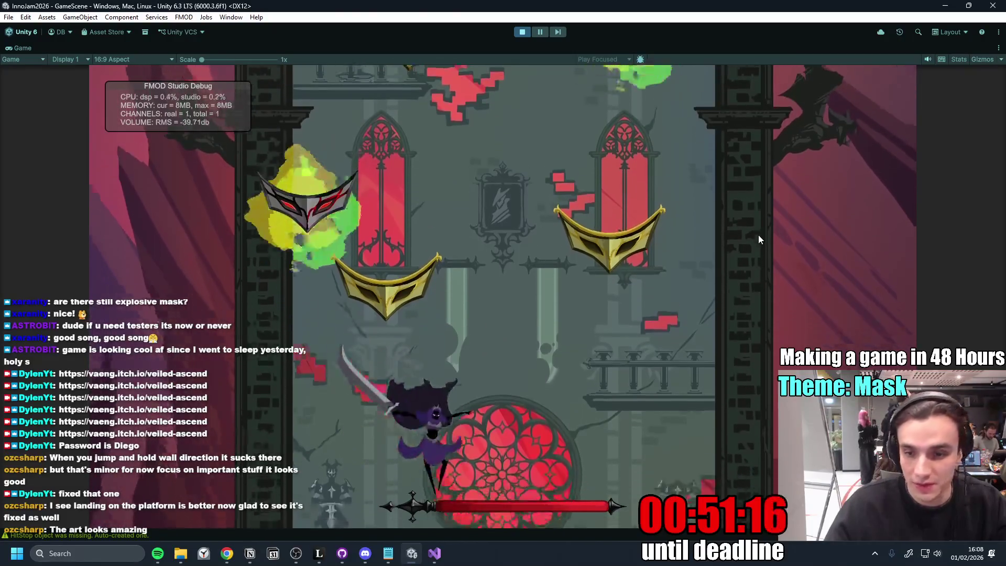
{"action": "key", "text": "space"}
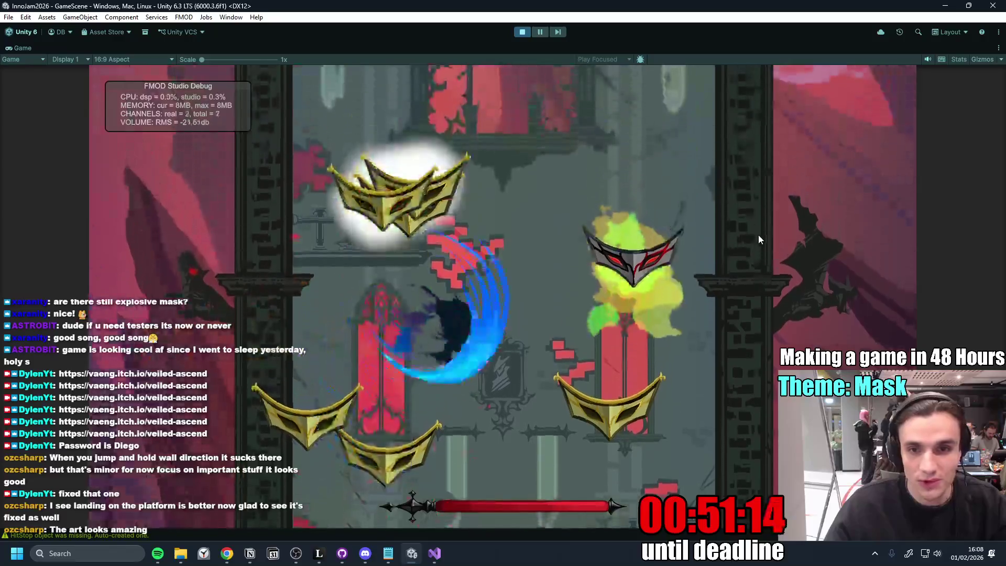
{"action": "key", "text": "space"}
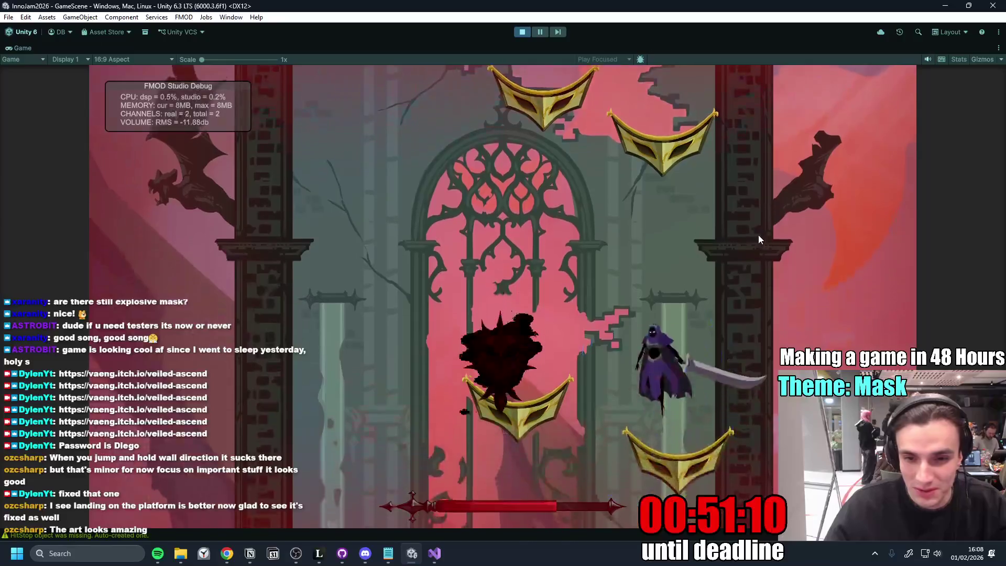
{"action": "key", "text": "space"}
{"action": "key", "text": "space"}
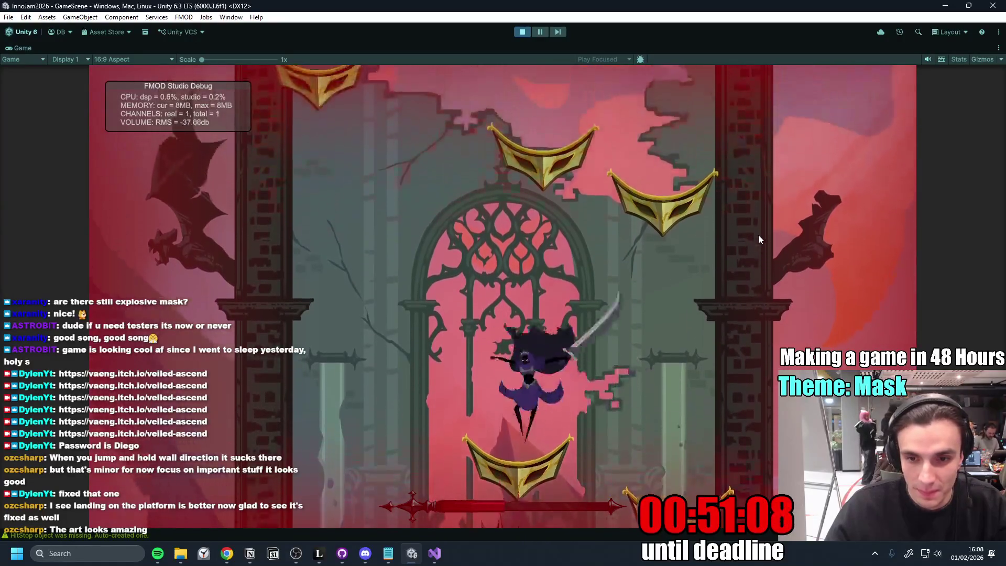
{"action": "key", "text": "space"}
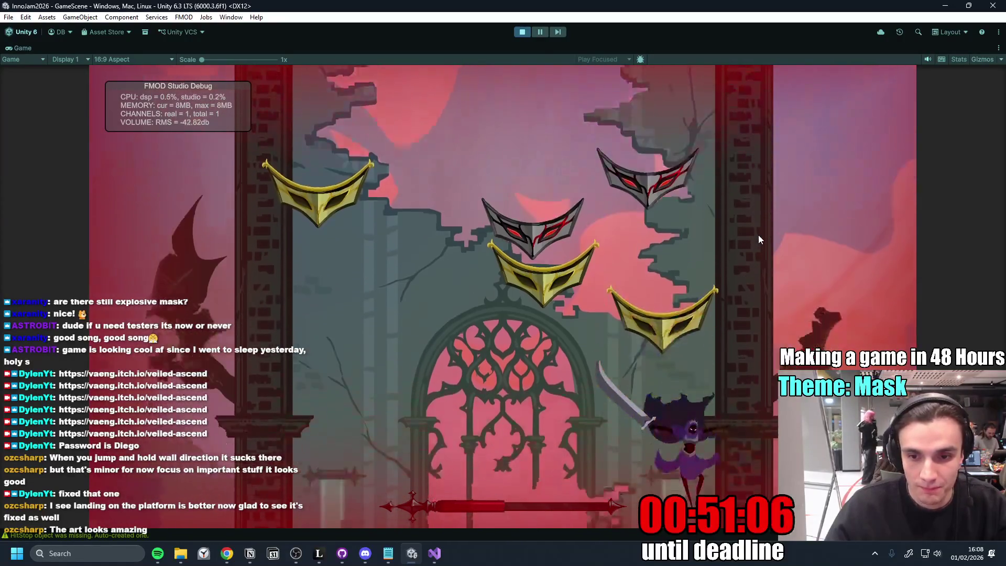
{"action": "key", "text": "space"}
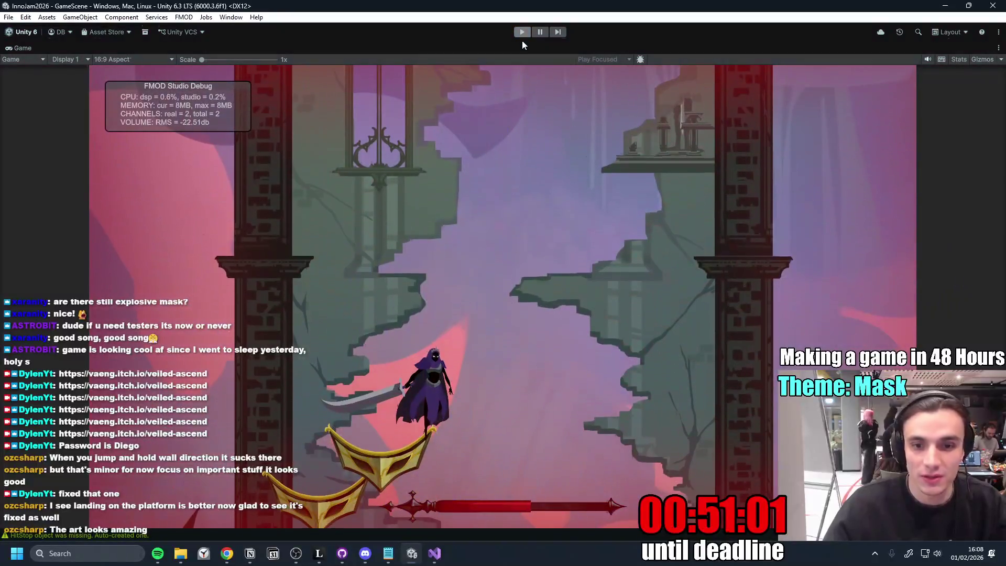
{"action": "left_click", "coordinate": [521, 32]}
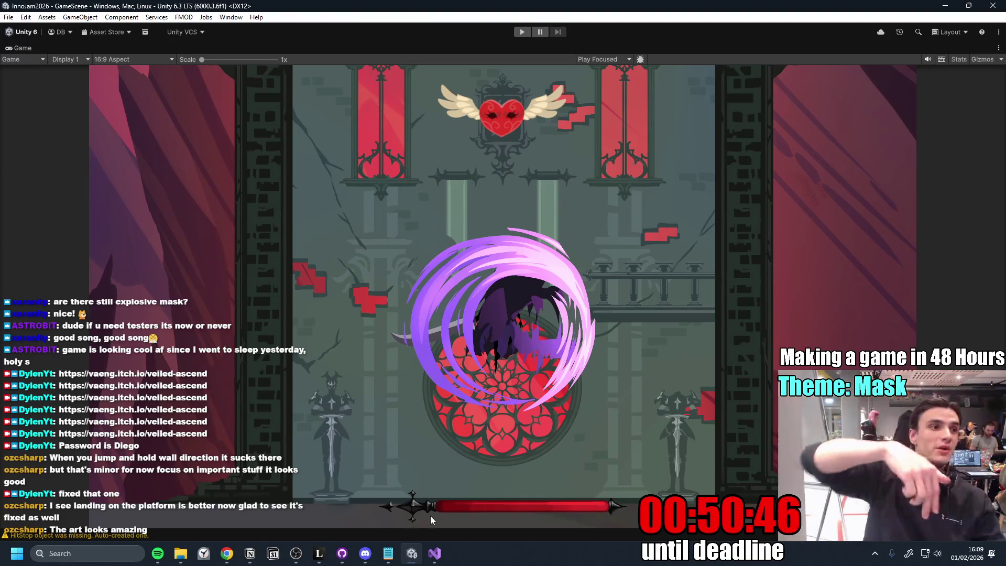
{"action": "right_click", "coordinate": [21, 48]}
- Restore the full editor layout with a taller Scene view, then switch to PlayerController.cs
{"action": "key", "text": "Escape"}
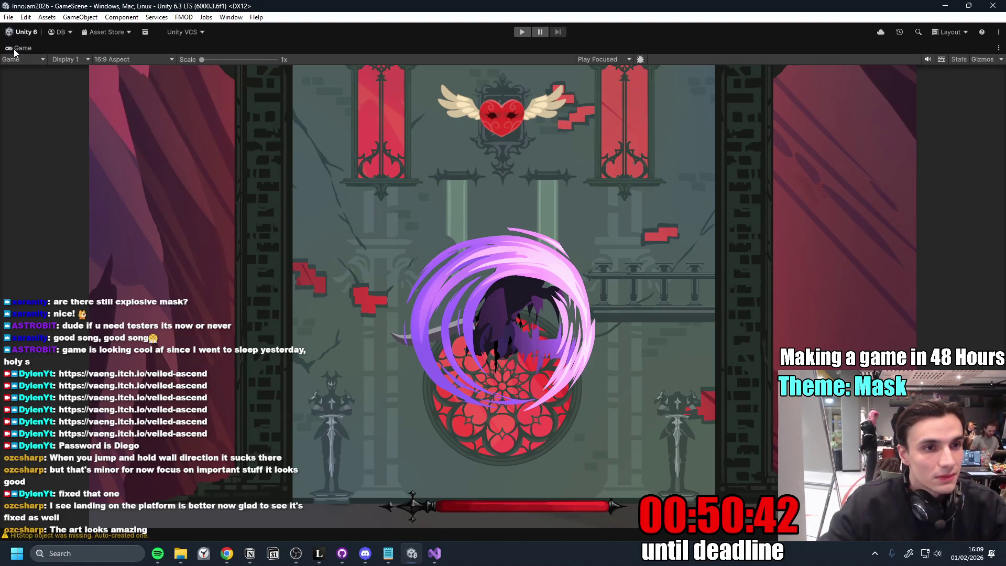
{"action": "key", "text": "shift+space"}
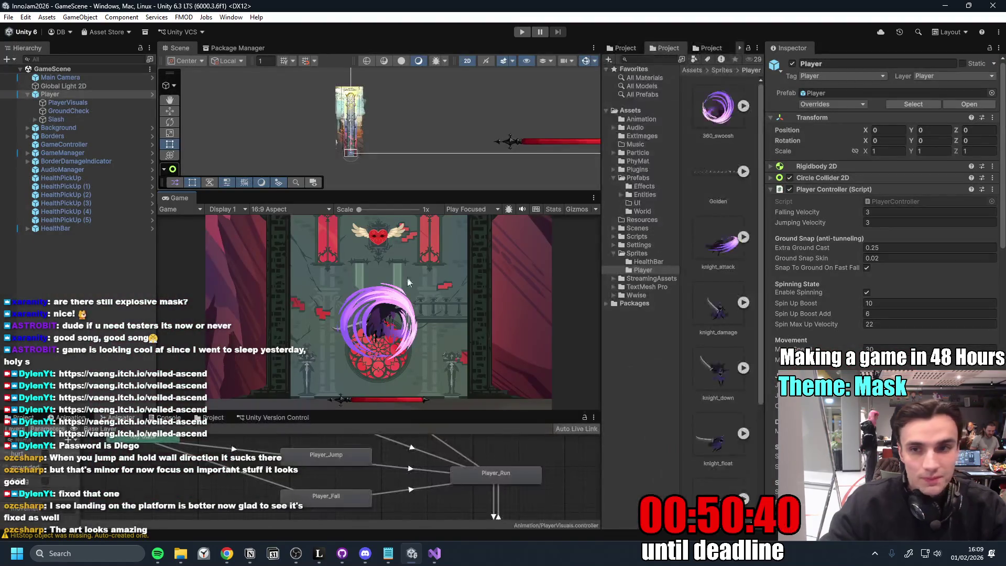
{"action": "left_click_drag", "start_coordinate": [462, 189], "coordinate": [463, 236]}
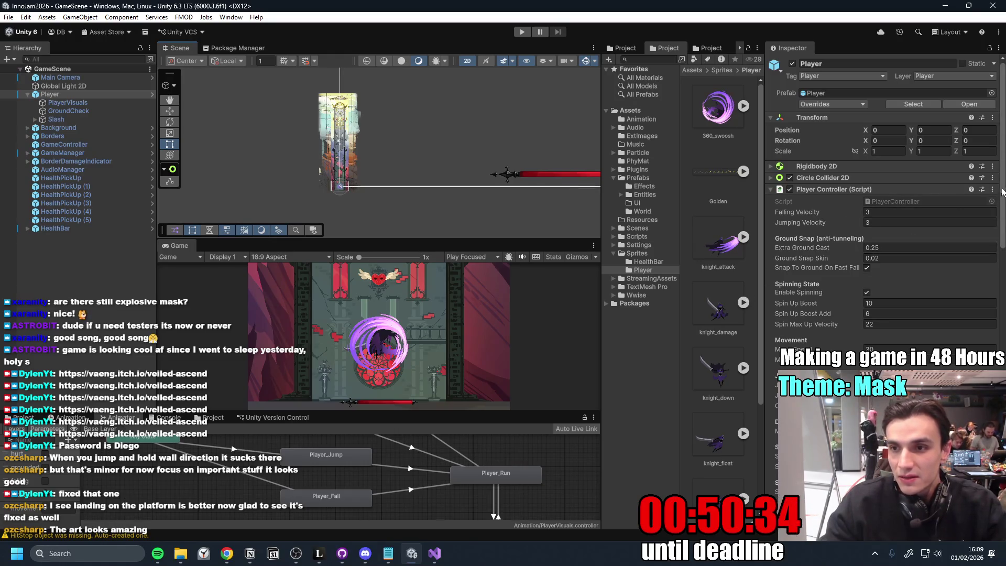
{"action": "left_click", "coordinate": [234, 555]}
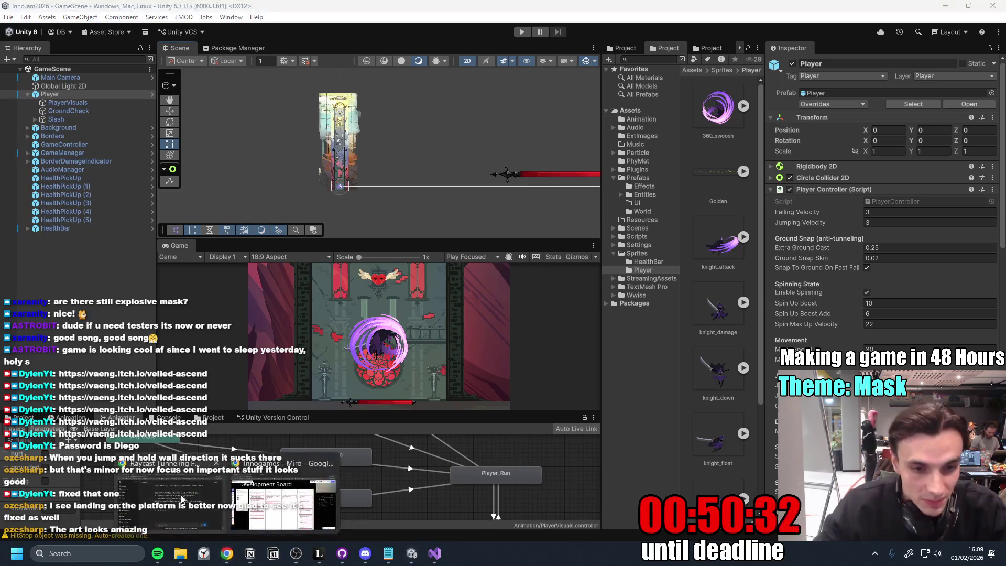
{"action": "left_click", "coordinate": [433, 555]}
{"action": "scroll", "coordinate": [760, 220], "scroll_direction": "up", "scroll_amount": 8}
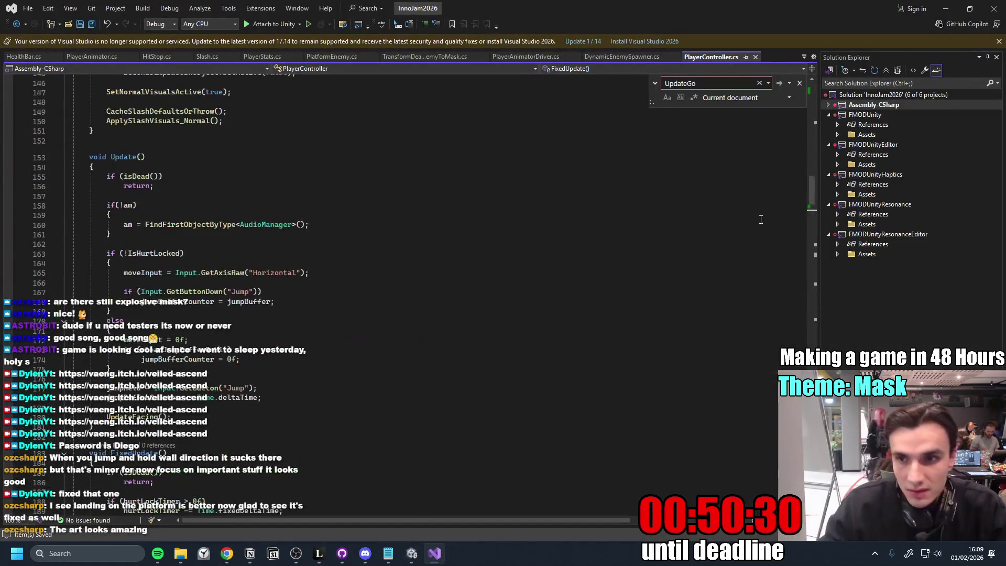
{"action": "left_click_drag", "start_coordinate": [813, 180], "coordinate": [709, 122]}
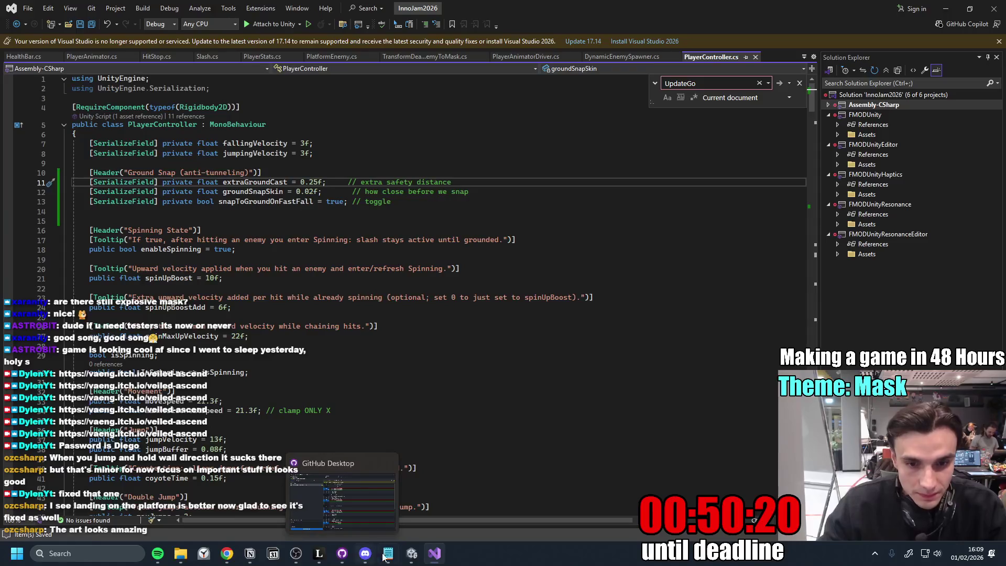
- Switch from the script back to the Unity editor
{"action": "left_click", "coordinate": [411, 553]}
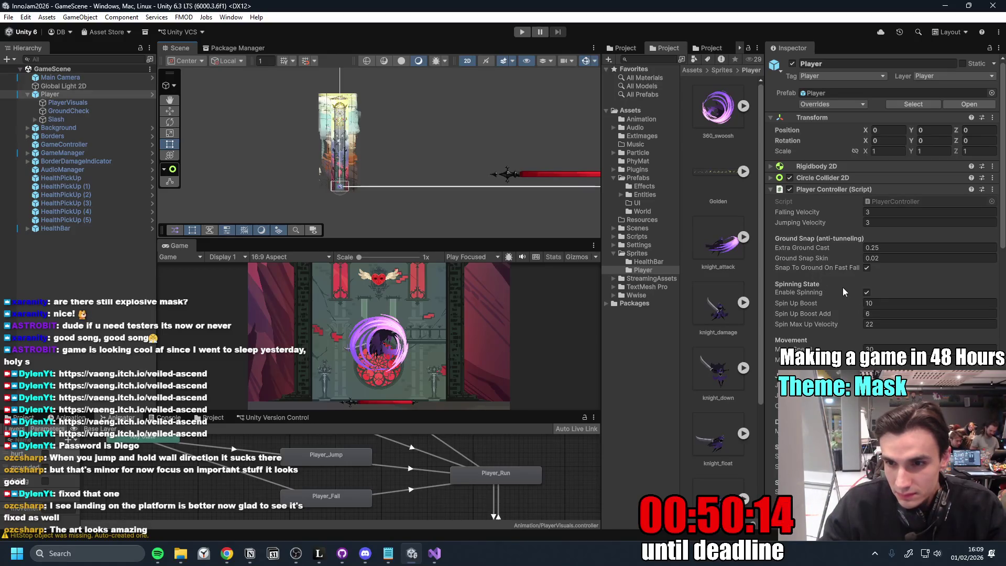
- Widen the Inspector to read the Player Controller values, then start a new playtest
{"action": "left_click_drag", "start_coordinate": [765, 264], "coordinate": [737, 270]}
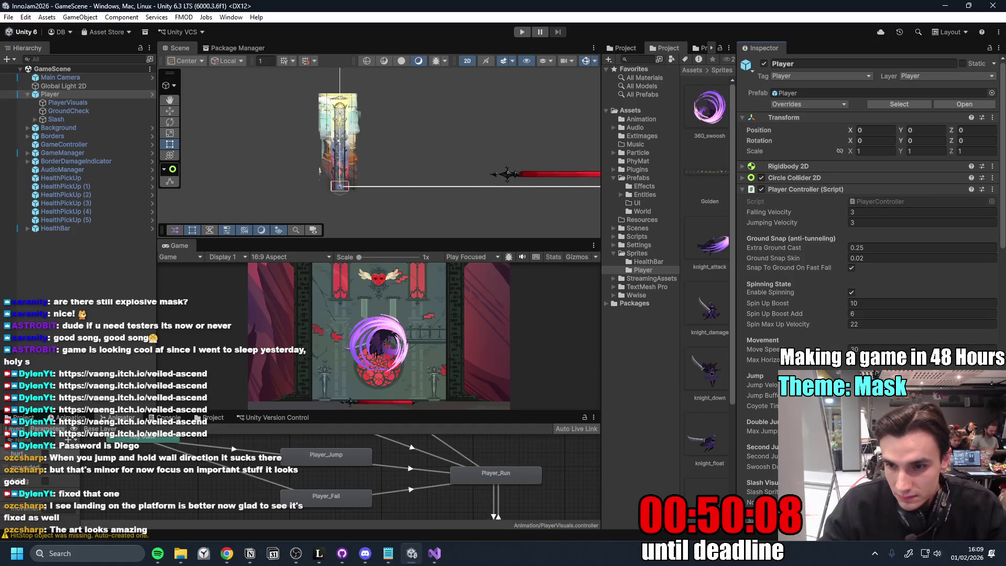
{"action": "scroll", "coordinate": [999, 234], "scroll_direction": "down", "scroll_amount": 4}
{"action": "scroll", "coordinate": [998, 235], "scroll_direction": "down", "scroll_amount": 4}
{"action": "scroll", "coordinate": [998, 234], "scroll_direction": "down", "scroll_amount": 3}
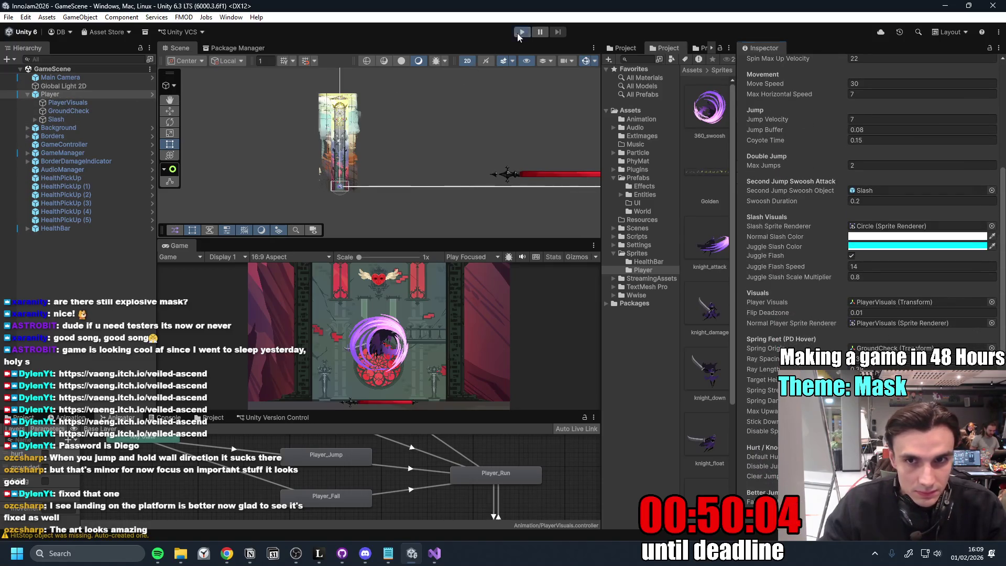
{"action": "left_click", "coordinate": [520, 36]}
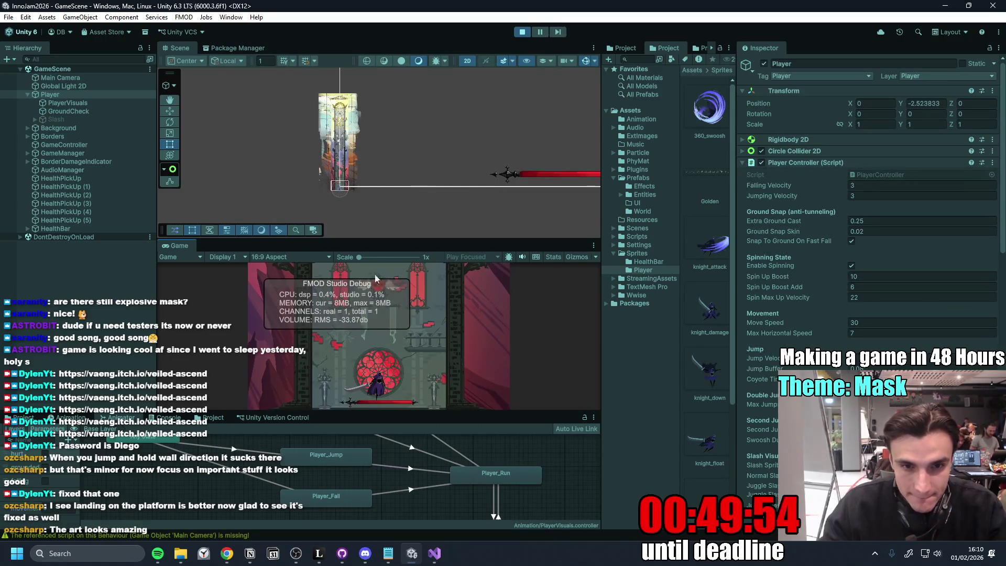
- Frame the Player in the Scene view, then expand the Game view to full size during play
{"action": "left_click_drag", "start_coordinate": [392, 240], "coordinate": [392, 136]}
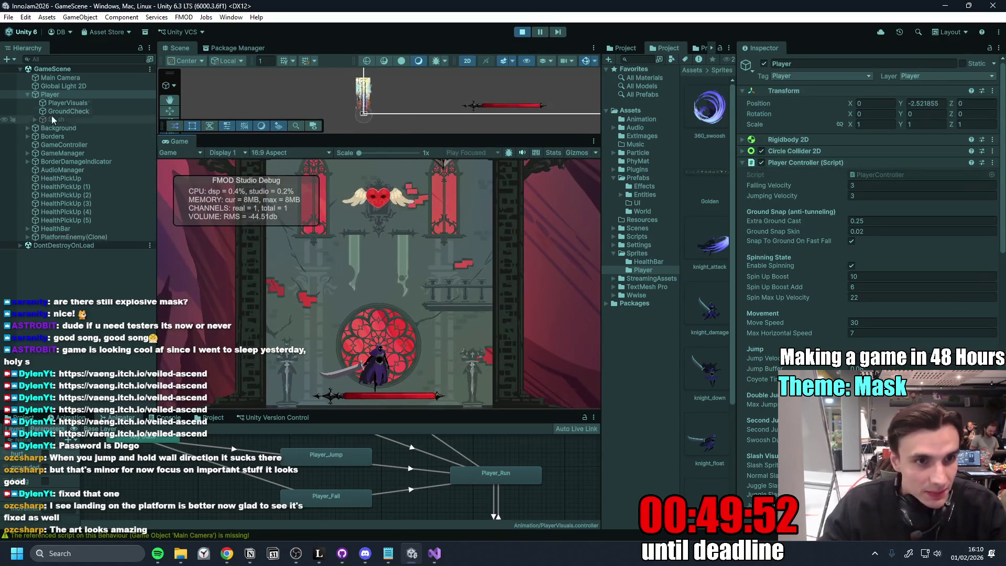
{"action": "double_click", "coordinate": [74, 94]}
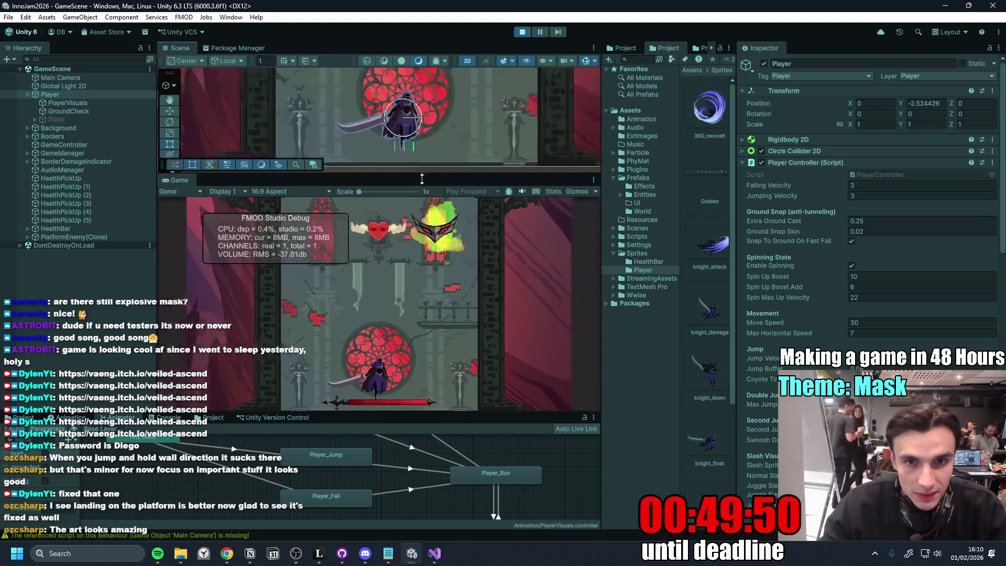
{"action": "left_click_drag", "start_coordinate": [420, 136], "coordinate": [421, 197]}
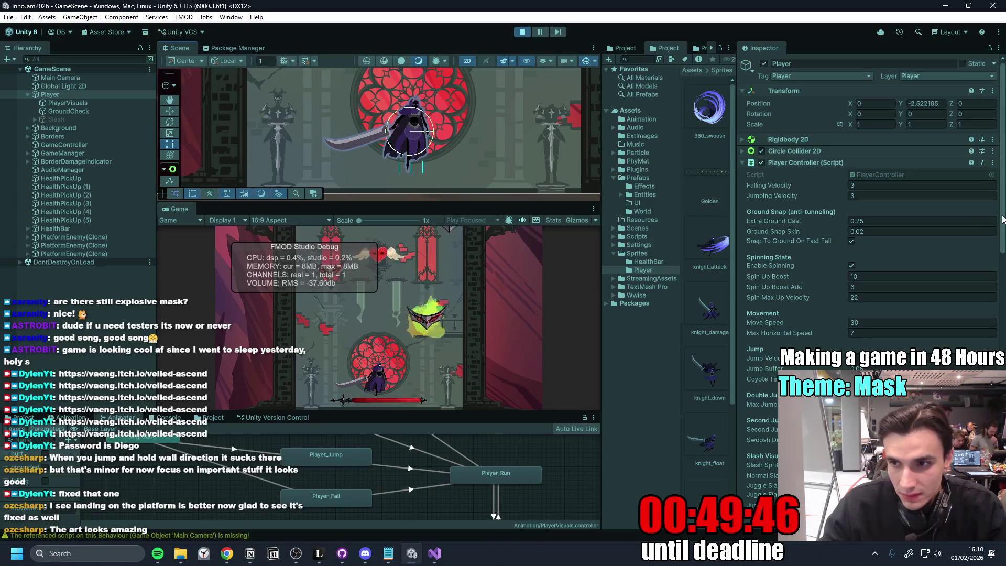
{"action": "left_click_drag", "start_coordinate": [1001, 219], "coordinate": [977, 316]}
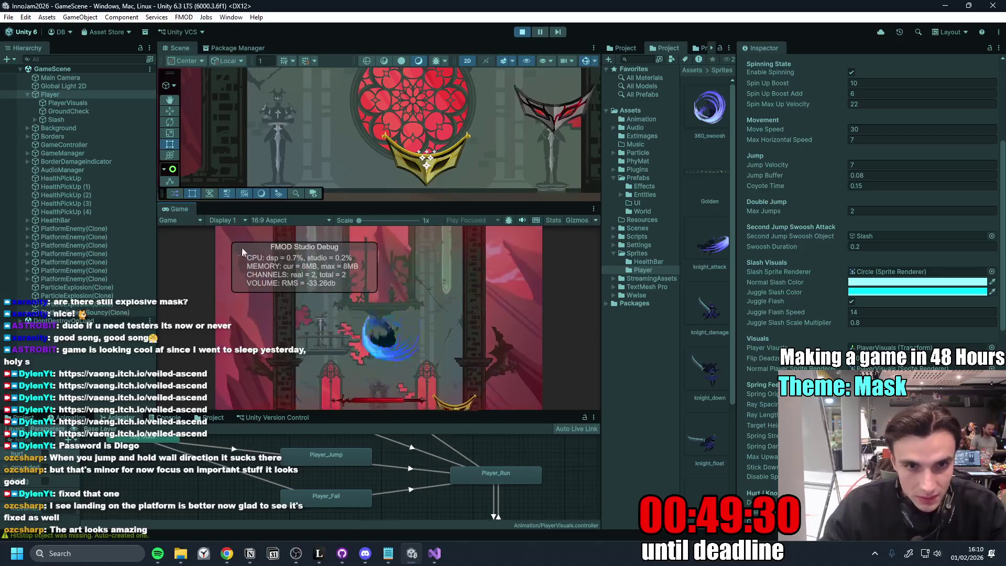
{"action": "double_click", "coordinate": [180, 209]}
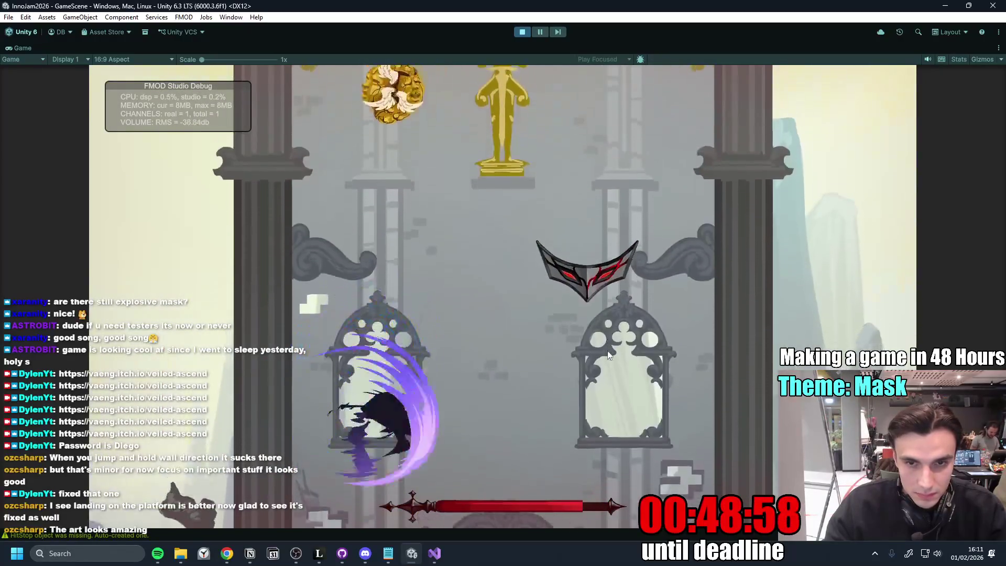
- Jump up the tower to the 'Congratulations, You Won!' screen, then stop the game
{"action": "key", "text": "space"}
{"action": "key", "text": "space"}
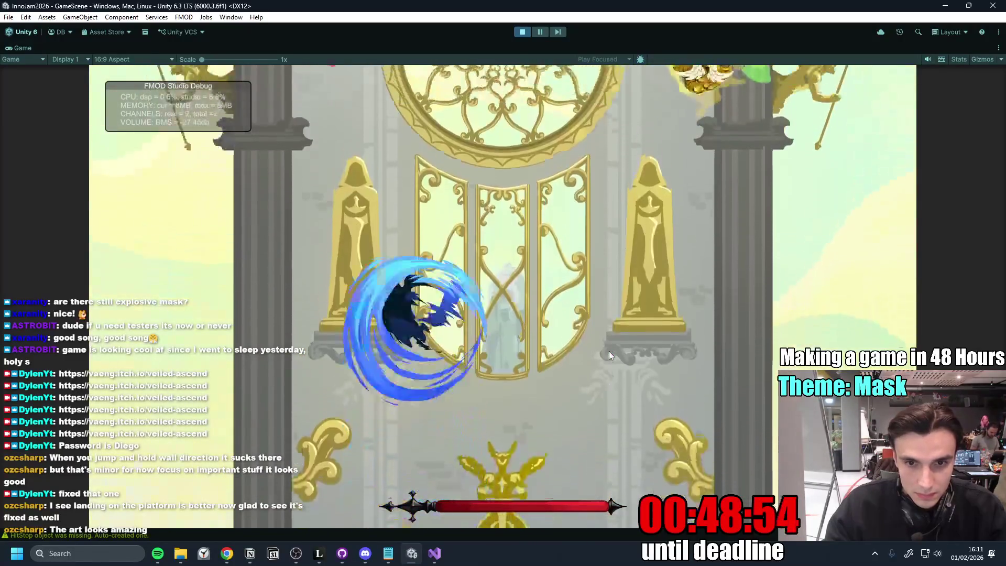
{"action": "key", "text": "space"}
{"action": "key", "text": "space"}
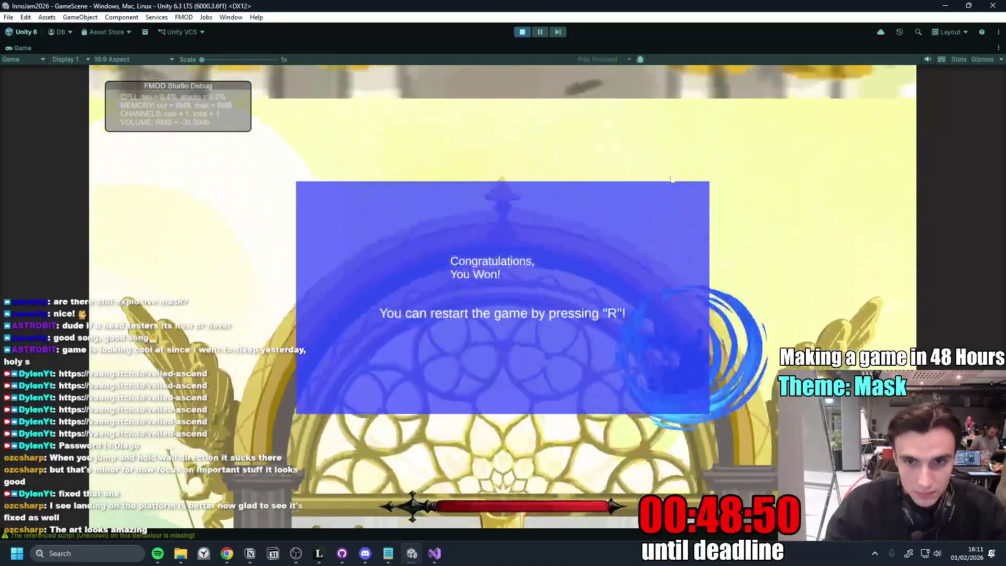
{"action": "left_click", "coordinate": [522, 31]}
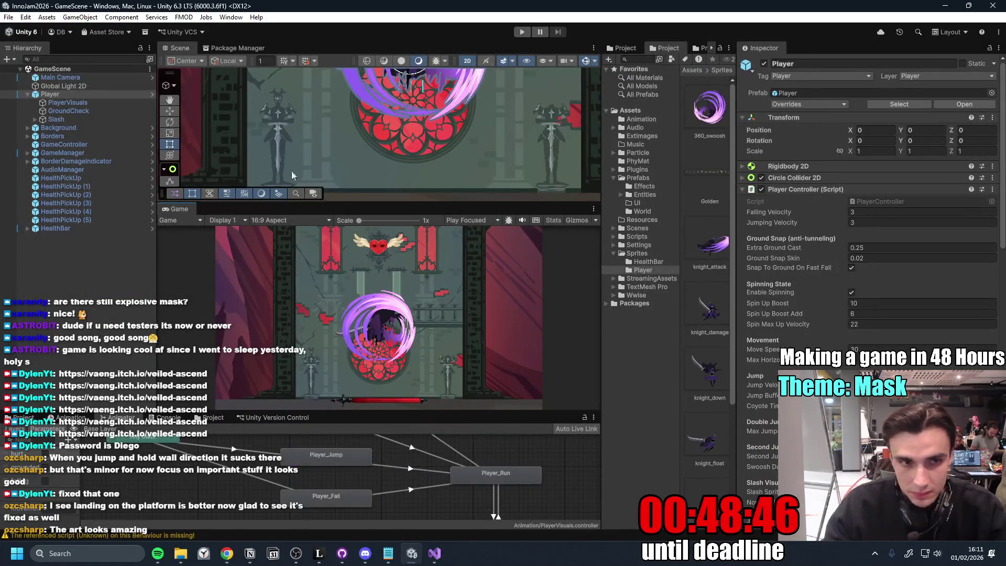
- Open the Player prefab to view Slash Visuals, then switch to GitHub Desktop
{"action": "left_click", "coordinate": [152, 94]}
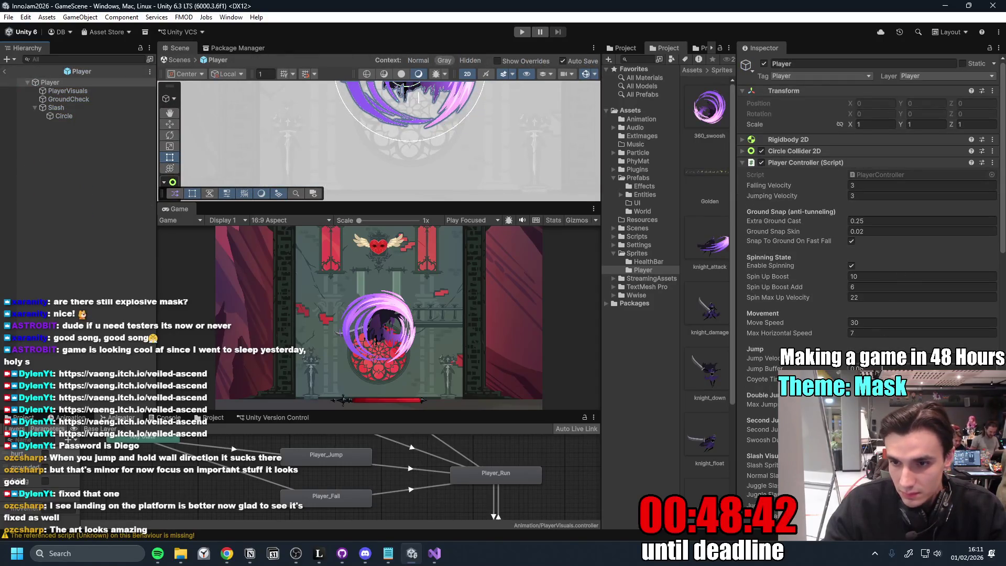
{"action": "scroll", "coordinate": [845, 346], "scroll_direction": "down", "scroll_amount": 1}
{"action": "scroll", "coordinate": [845, 345], "scroll_direction": "down", "scroll_amount": 1}
{"action": "scroll", "coordinate": [846, 346], "scroll_direction": "down", "scroll_amount": 1}
{"action": "scroll", "coordinate": [846, 345], "scroll_direction": "down", "scroll_amount": 4}
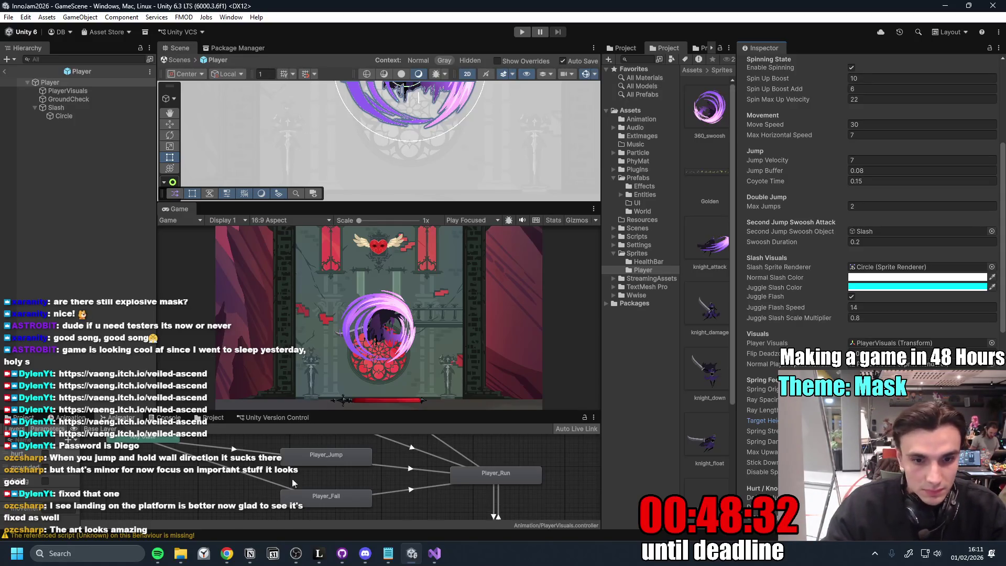
{"action": "left_click", "coordinate": [342, 553]}
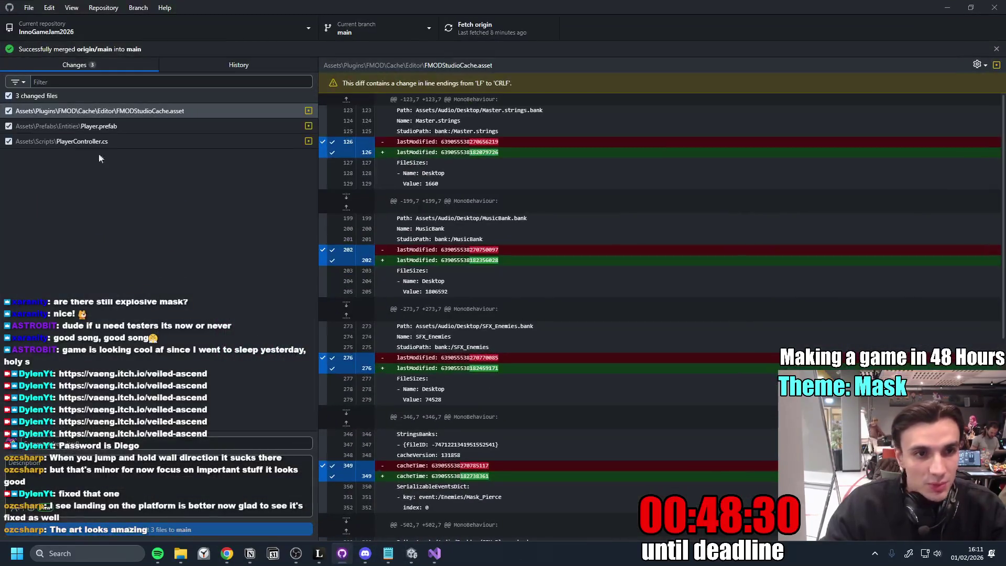
- Discard the FMODStudioCache.asset changes from the changed-files list
{"action": "left_click", "coordinate": [87, 442]}
{"action": "type", "text": "Player Fixes"}
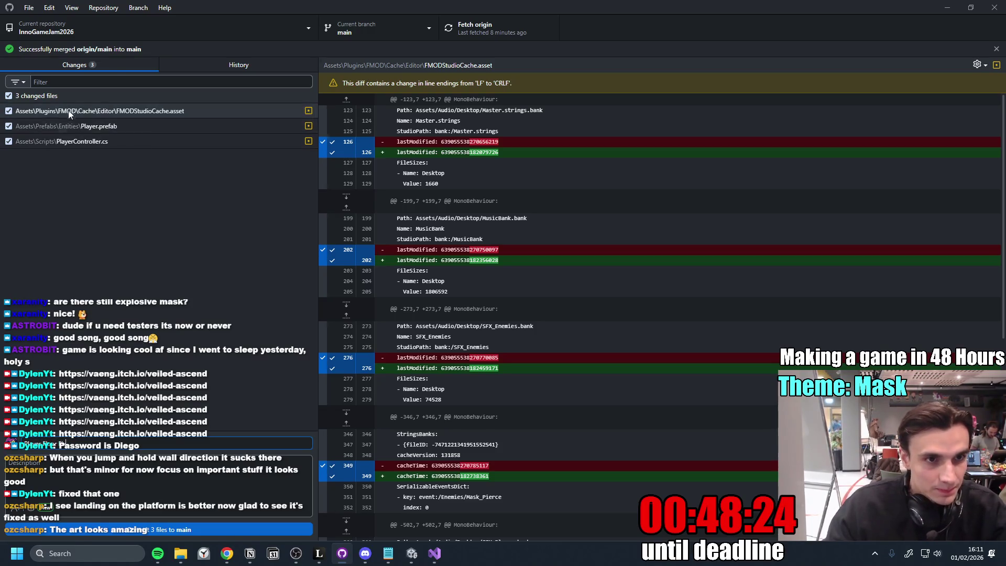
{"action": "right_click", "coordinate": [168, 111]}
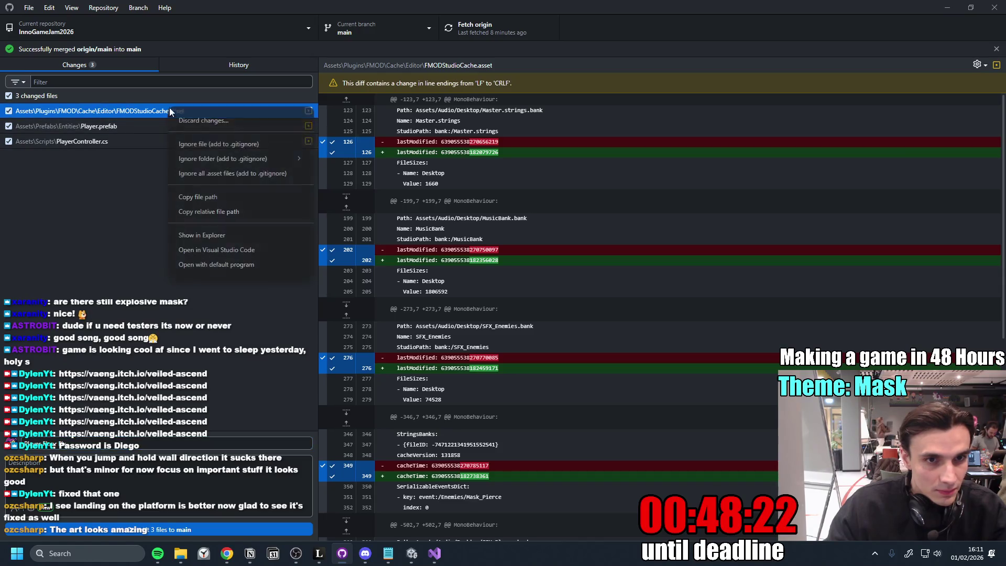
{"action": "left_click", "coordinate": [204, 120]}
{"action": "left_click", "coordinate": [523, 325]}
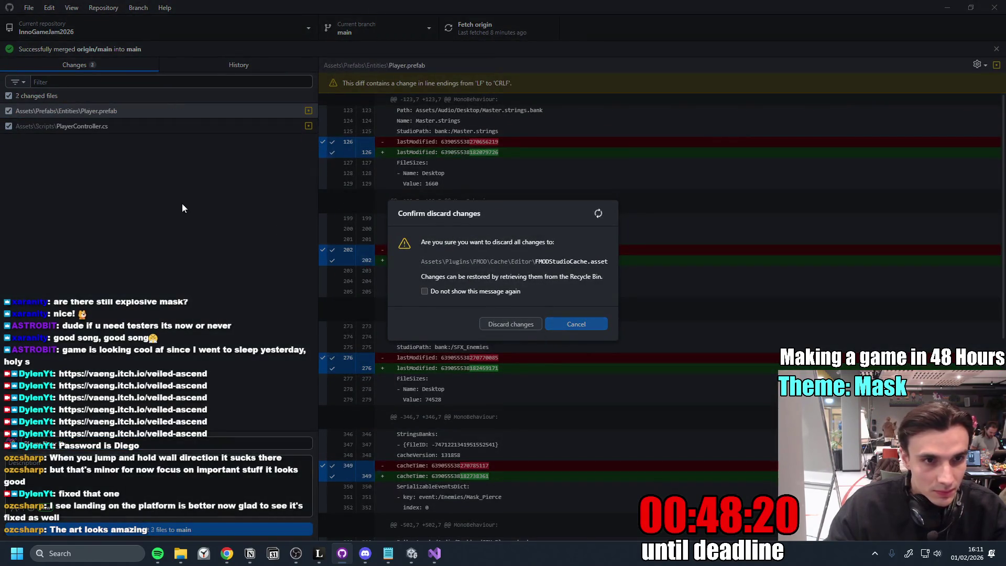
- Select Player.prefab and PlayerController.cs together as the files to commit
{"action": "left_click", "coordinate": [125, 125]}
{"action": "left_click", "coordinate": [140, 115], "text": "shift"}
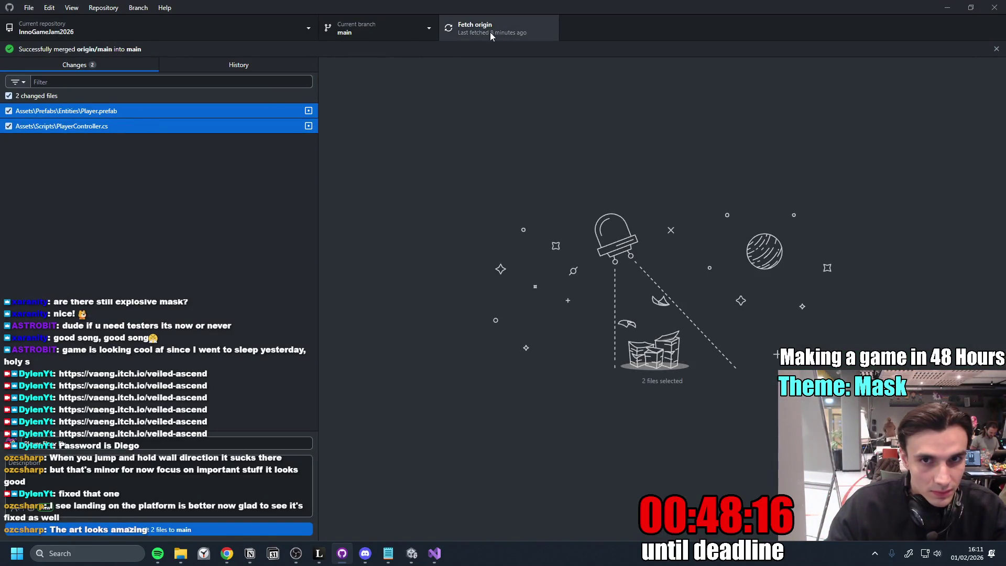
- Commit the two files to main, push to origin, and switch back to Unity
{"action": "left_click", "coordinate": [167, 529]}
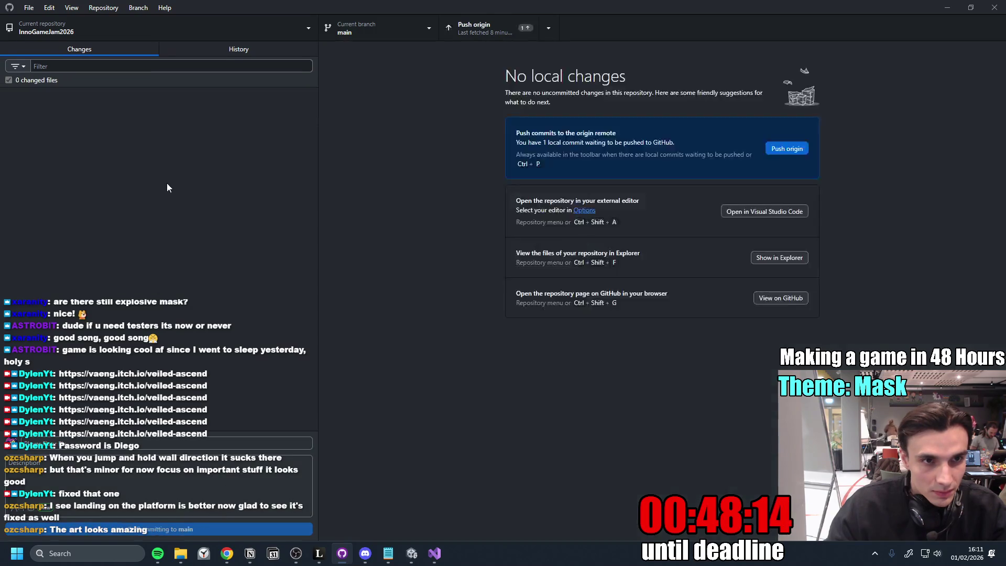
{"action": "left_click", "coordinate": [457, 35]}
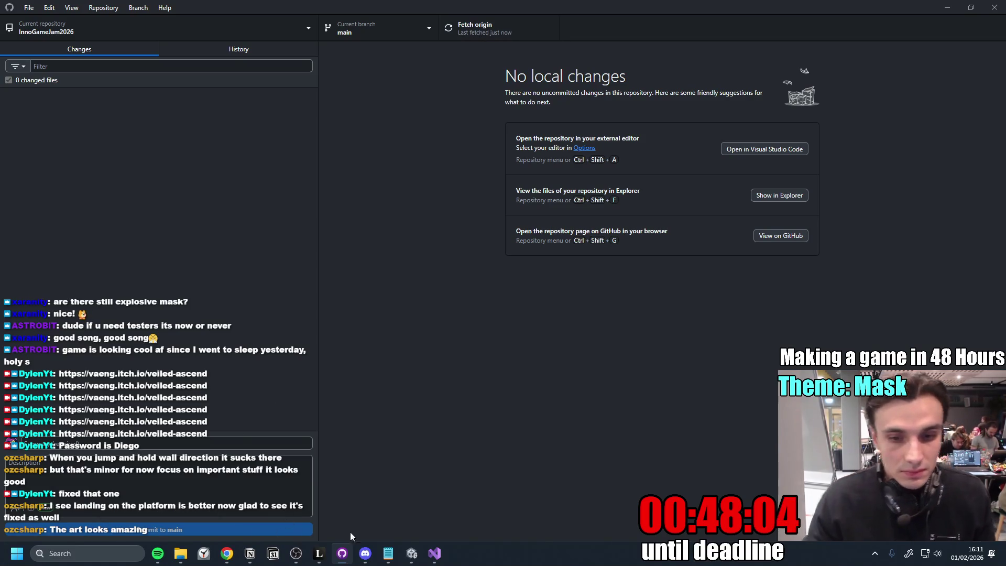
{"action": "left_click", "coordinate": [411, 553]}
{"action": "mouse_move", "coordinate": [435, 553]}
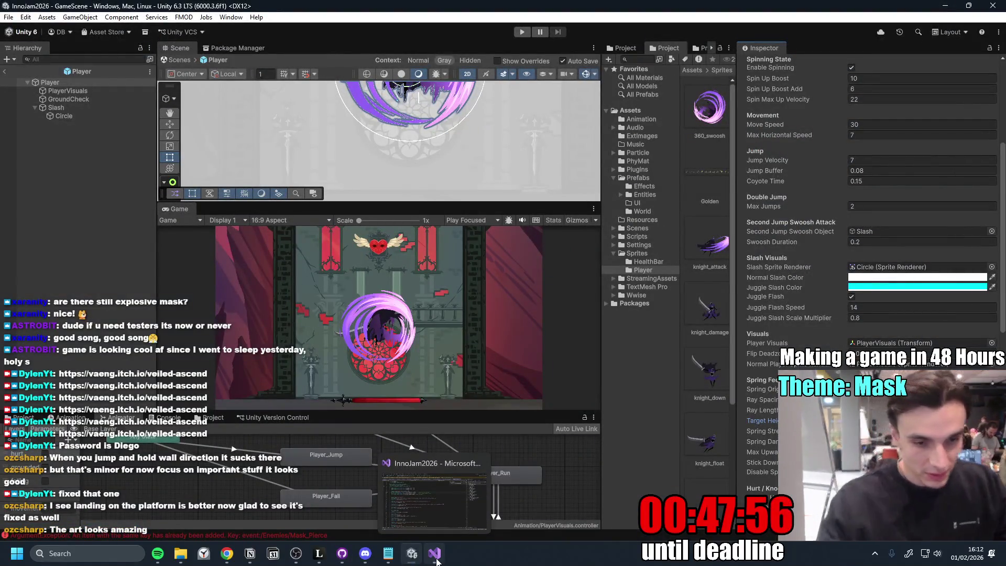
- Show the Console in a taller bottom panel, then switch to the Notion to-do page
{"action": "left_click", "coordinate": [172, 417]}
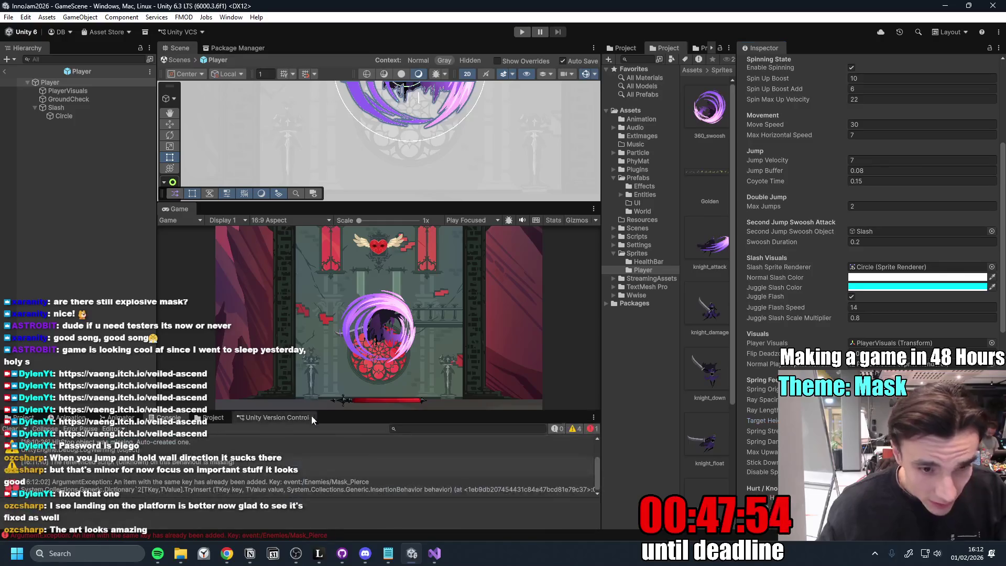
{"action": "left_click_drag", "start_coordinate": [312, 413], "coordinate": [380, 380]}
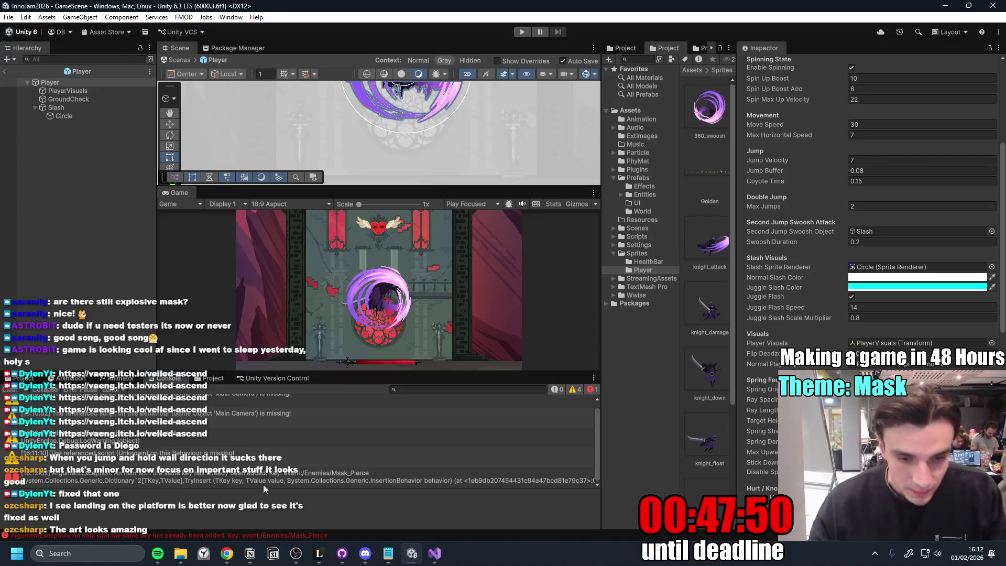
{"action": "left_click", "coordinate": [249, 553]}
- Tick off the fall-through-platforms to-do, highlight the Taking Damage task, and switch to Visual Studio
{"action": "left_click", "coordinate": [337, 333]}
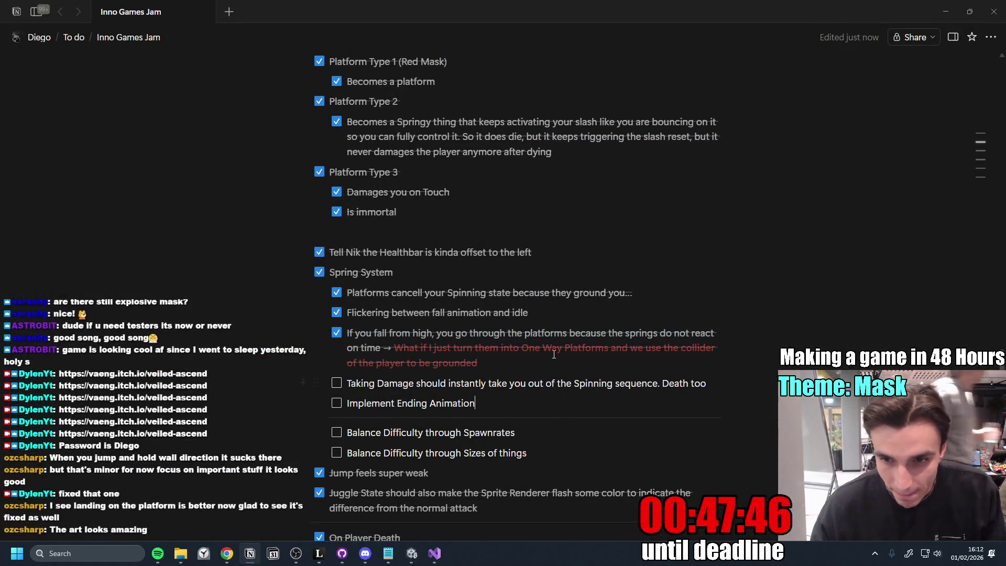
{"action": "scroll", "coordinate": [544, 407], "scroll_direction": "down", "scroll_amount": 2}
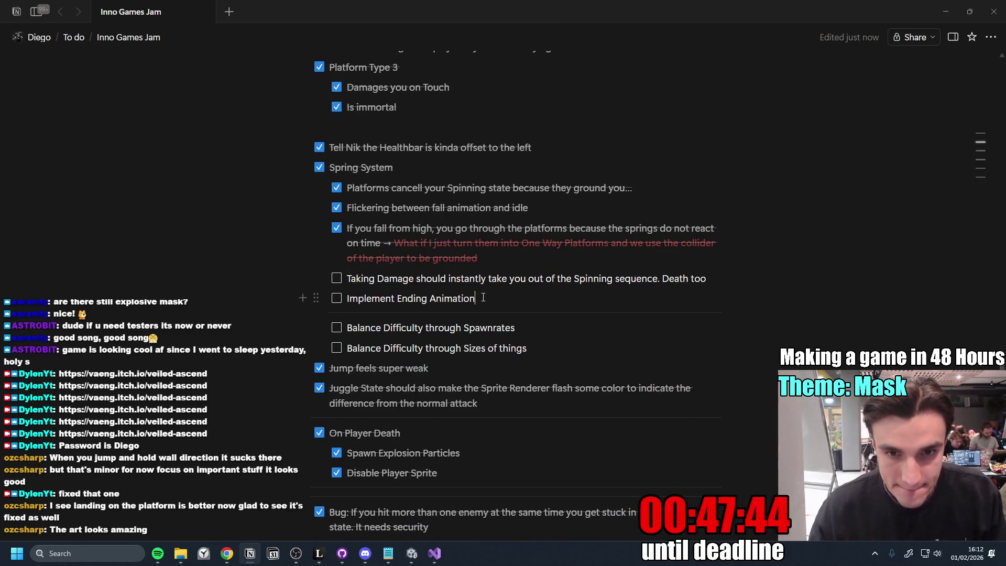
{"action": "left_click_drag", "start_coordinate": [346, 278], "coordinate": [477, 299]}
{"action": "left_click_drag", "start_coordinate": [347, 278], "coordinate": [705, 279]}
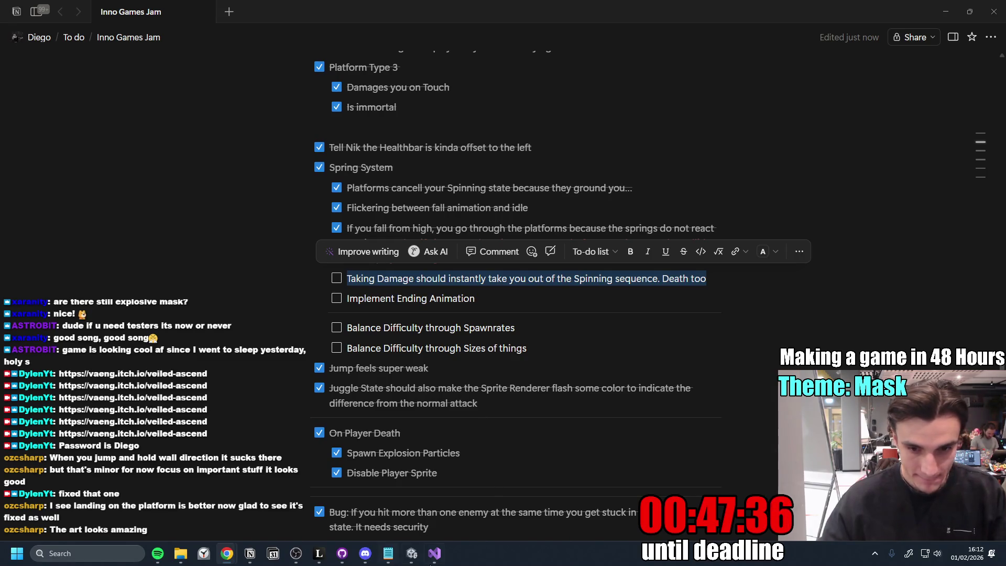
{"action": "left_click", "coordinate": [435, 554]}
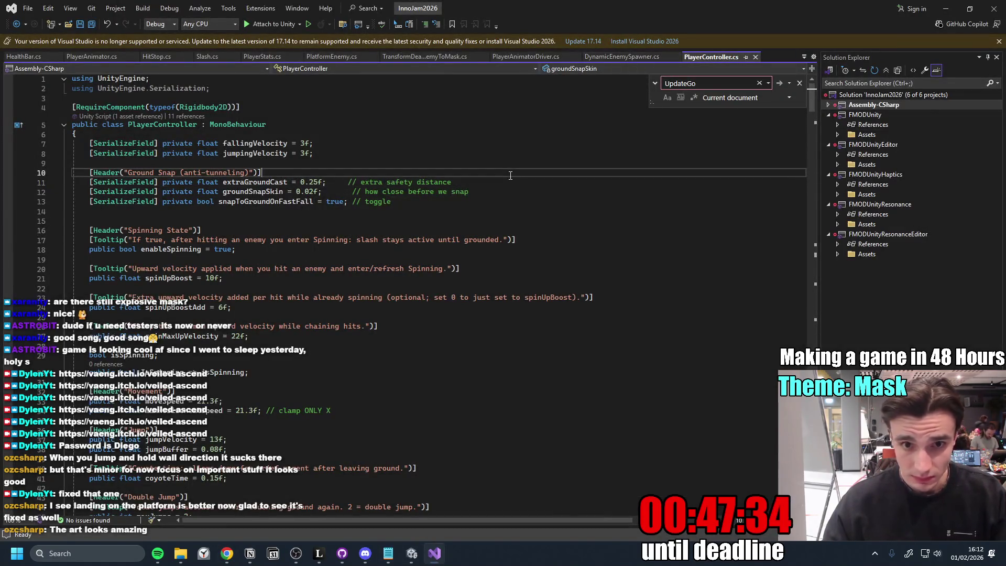
- Jump to the end of PlayerController.cs, then return to Unity and enlarge the Game view
{"action": "key", "text": "ctrl+shift+End"}
{"action": "left_click", "coordinate": [227, 553]}
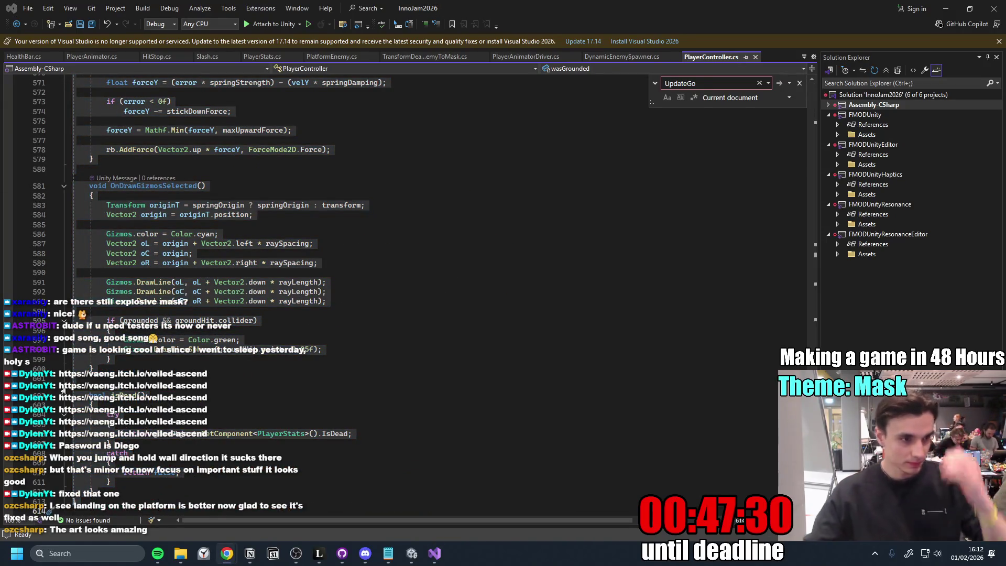
{"action": "left_click", "coordinate": [411, 551]}
{"action": "left_click_drag", "start_coordinate": [422, 375], "coordinate": [422, 414]}
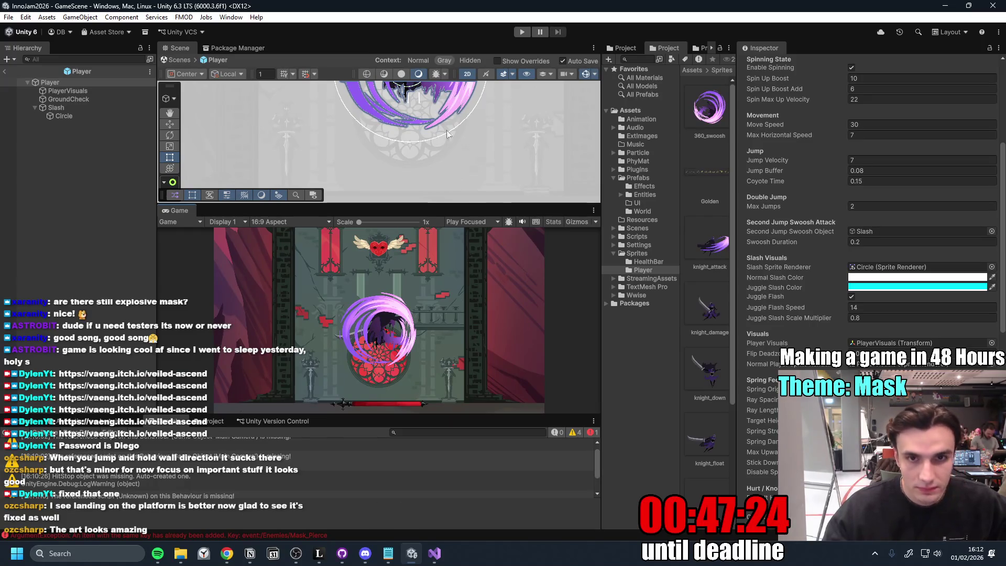
- Switch from Unity back to PlayerController.cs in Visual Studio
{"action": "left_click", "coordinate": [434, 553]}
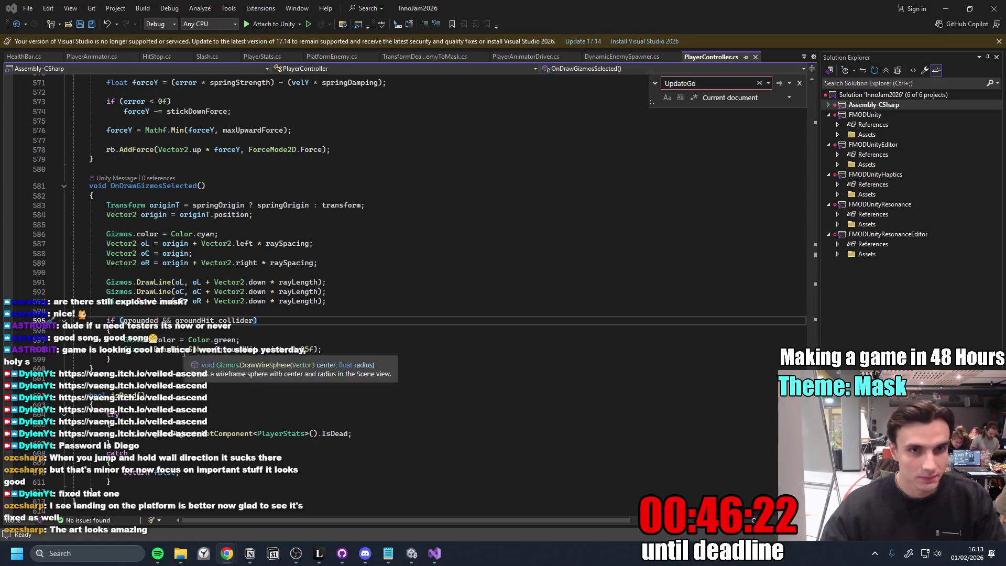
{"action": "scroll", "coordinate": [367, 360], "scroll_direction": "down", "scroll_amount": 4}
- Add the suggested CancelSpinAndSlash method after the gizmo code and search for ApplyKnockbackVelocity
{"action": "left_click", "coordinate": [140, 251]}
{"action": "key", "text": "Return"}
{"action": "key", "text": "Tab"}
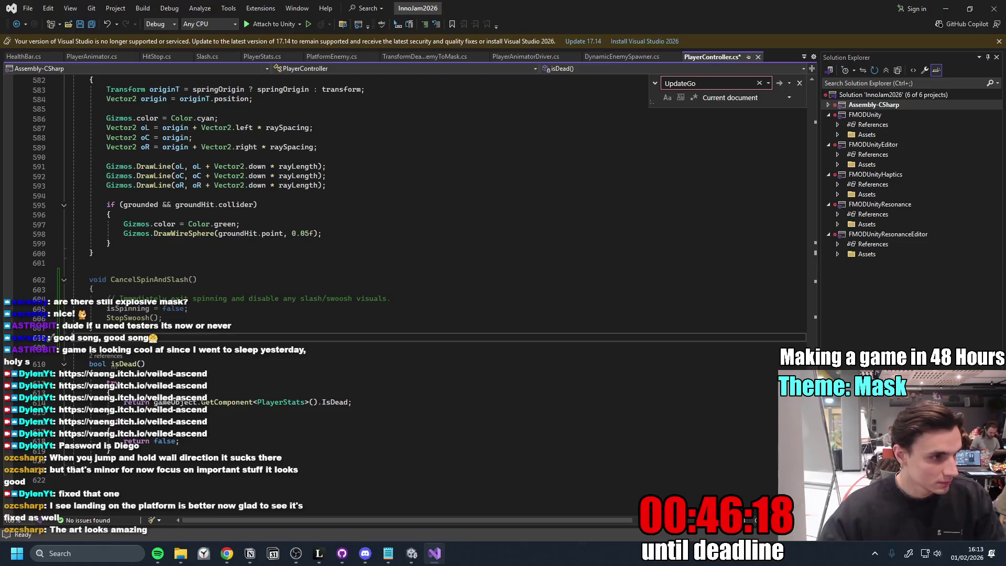
{"action": "left_click", "coordinate": [360, 247]}
{"action": "key", "text": "ctrl+f"}
{"action": "type", "text": "Applu"}
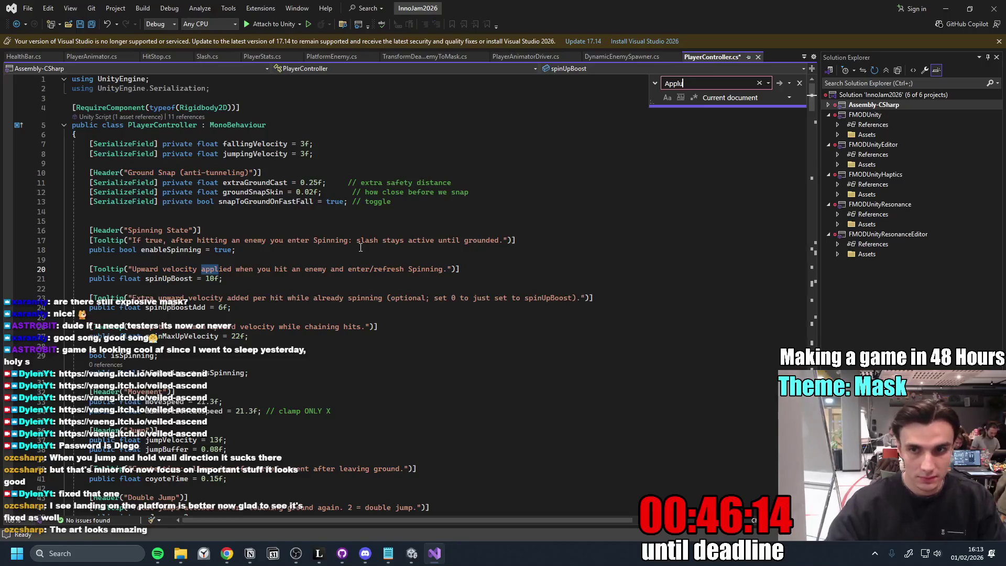
{"action": "key", "text": "BackSpace"}
{"action": "type", "text": "yKnoc"}
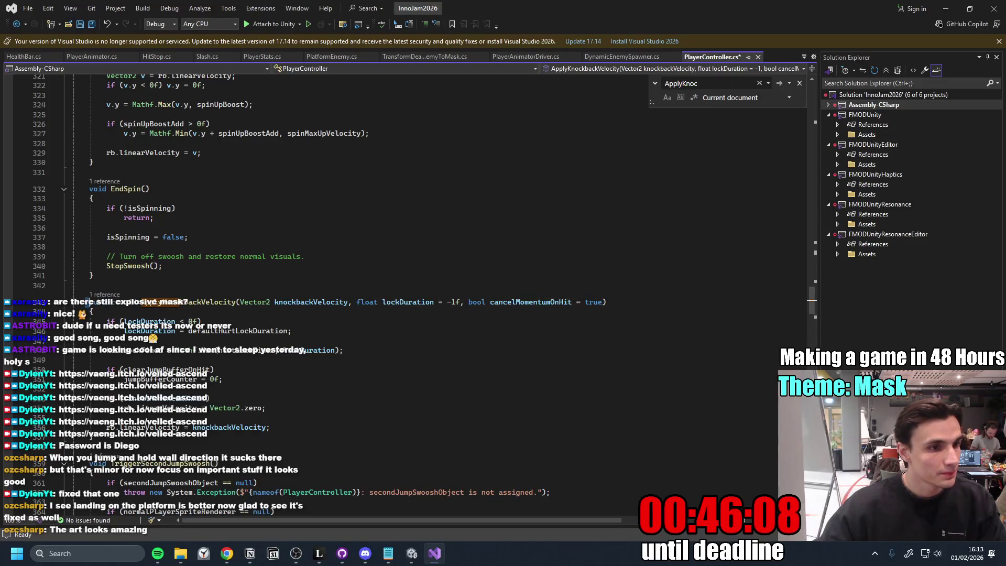
- Replace ApplyKnockbackVelocity with the version calling CancelSpinAndSlash() first and save PlayerController.cs
{"action": "key", "text": "shift+Down"}
{"action": "key", "text": "shift+Down"}
{"action": "key", "text": "shift+Down"}
{"action": "key", "text": "shift+Down"}
{"action": "key", "text": "shift+Down"}
{"action": "key", "text": "shift+Down"}
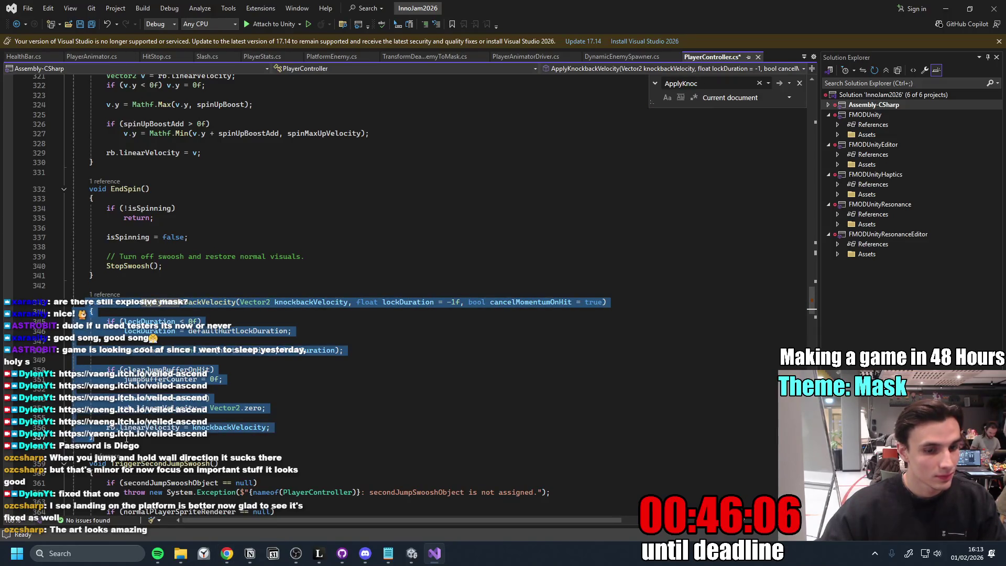
{"action": "key", "text": "ctrl+v"}
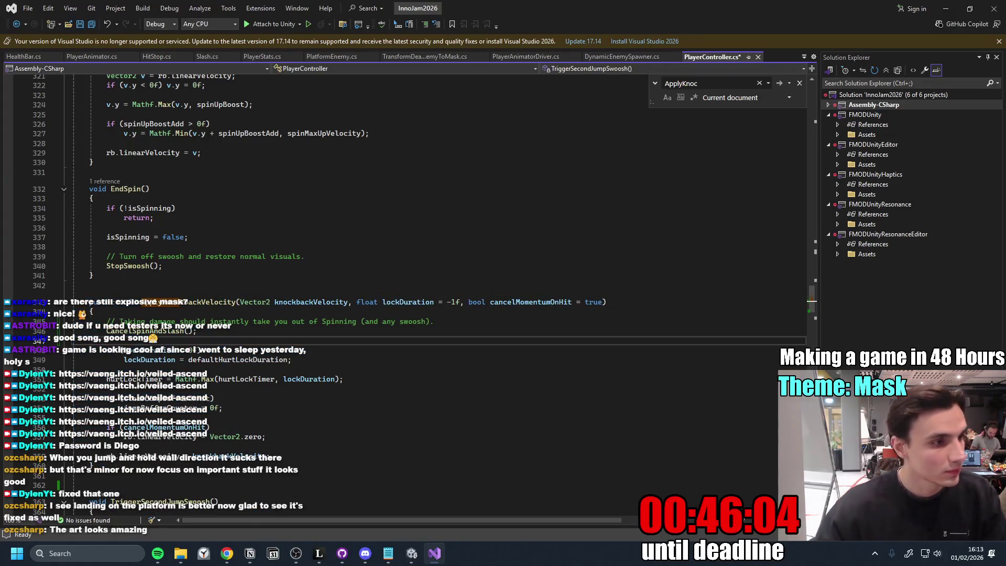
{"action": "key", "text": "ctrl+s"}
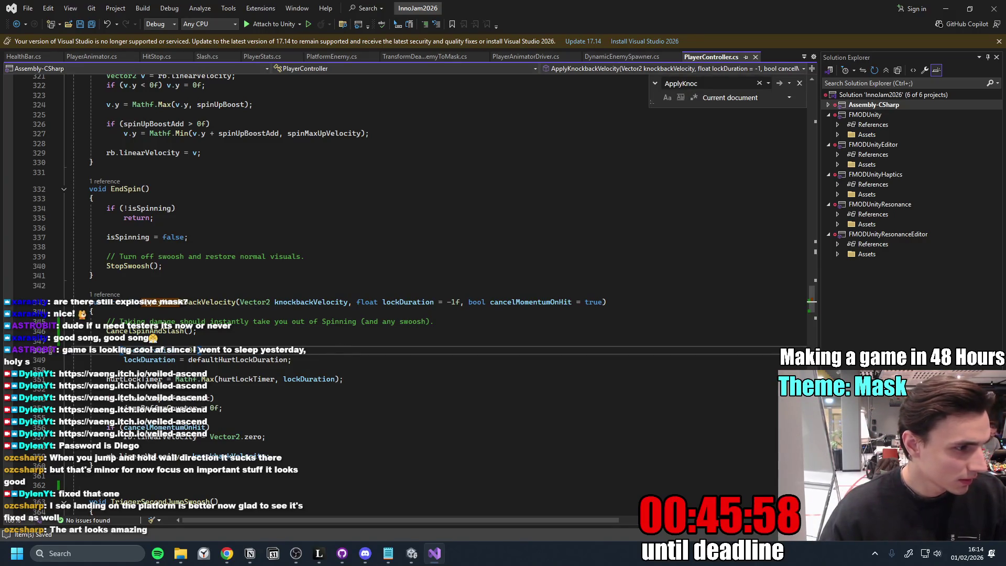
{"action": "key", "text": "alt+Tab"}
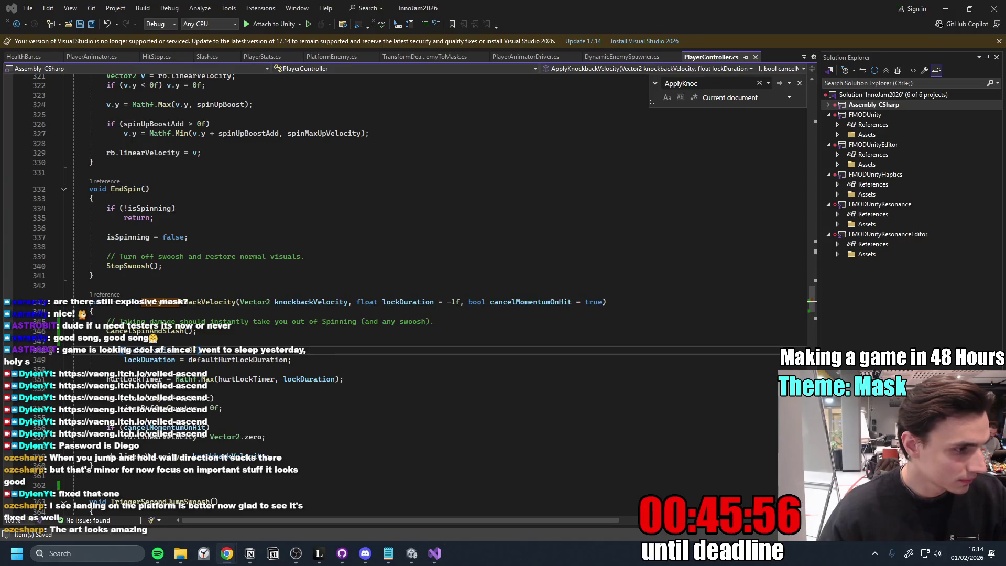
{"action": "left_click", "coordinate": [79, 285]}
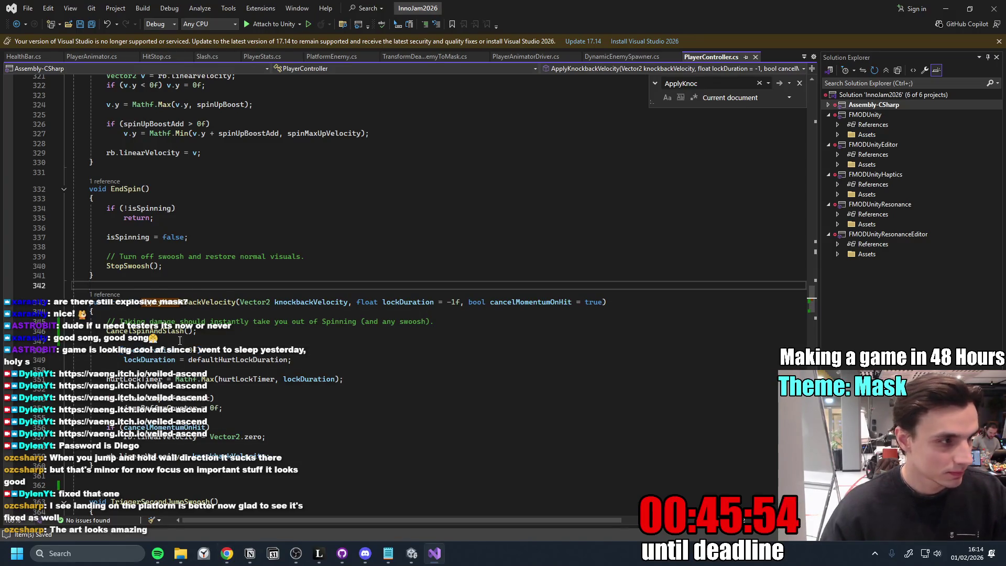
{"action": "scroll", "coordinate": [51, 314], "scroll_direction": "up", "scroll_amount": 1}
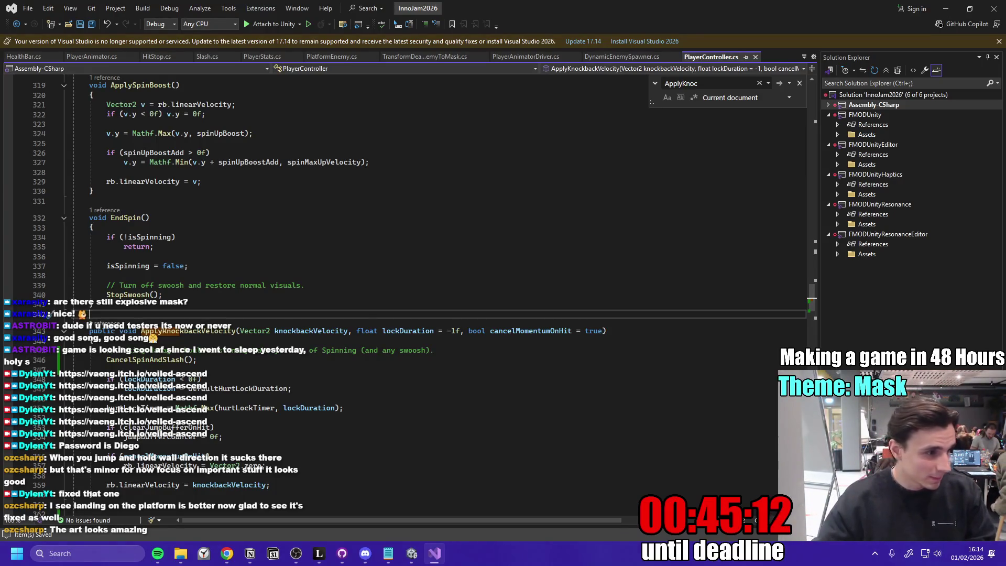
{"action": "key", "text": "alt+Tab"}
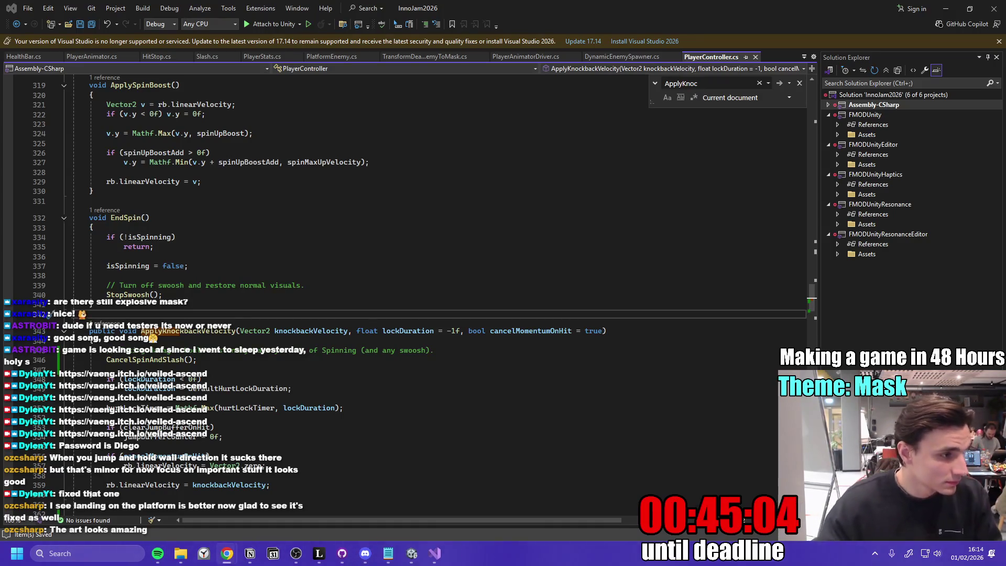
{"action": "key", "text": "ctrl+f"}
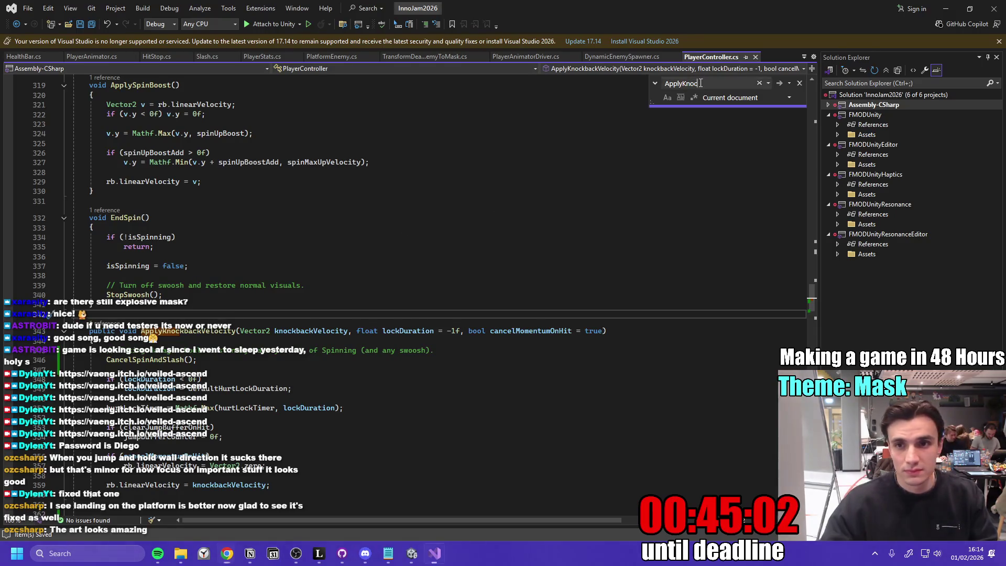
{"action": "type", "text": "Upda"}
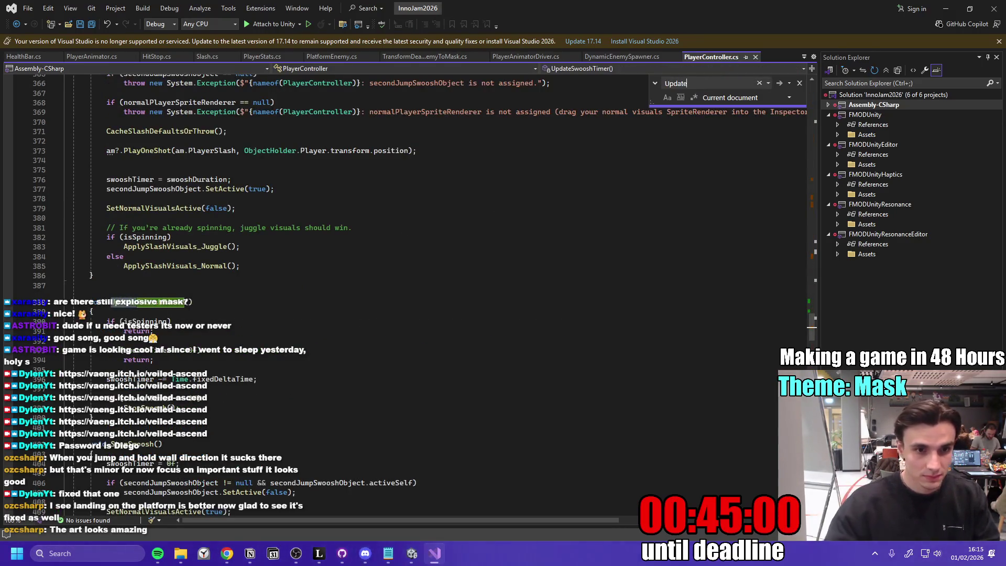
{"action": "type", "text": "te"}
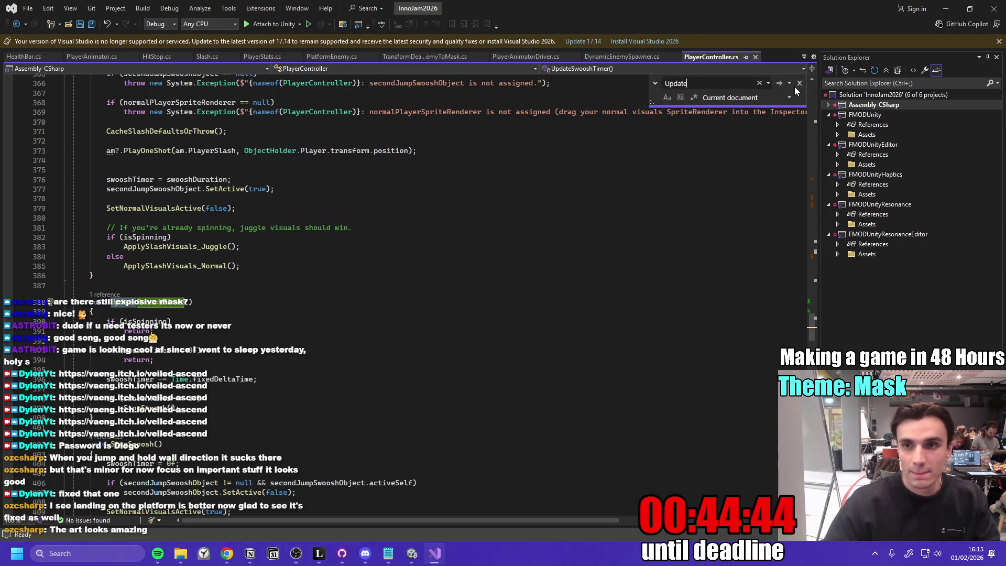
- Insert a CancelSpinAndSlash() call under Update's isDead() check and tidy its indentation
{"action": "left_click", "coordinate": [778, 84]}
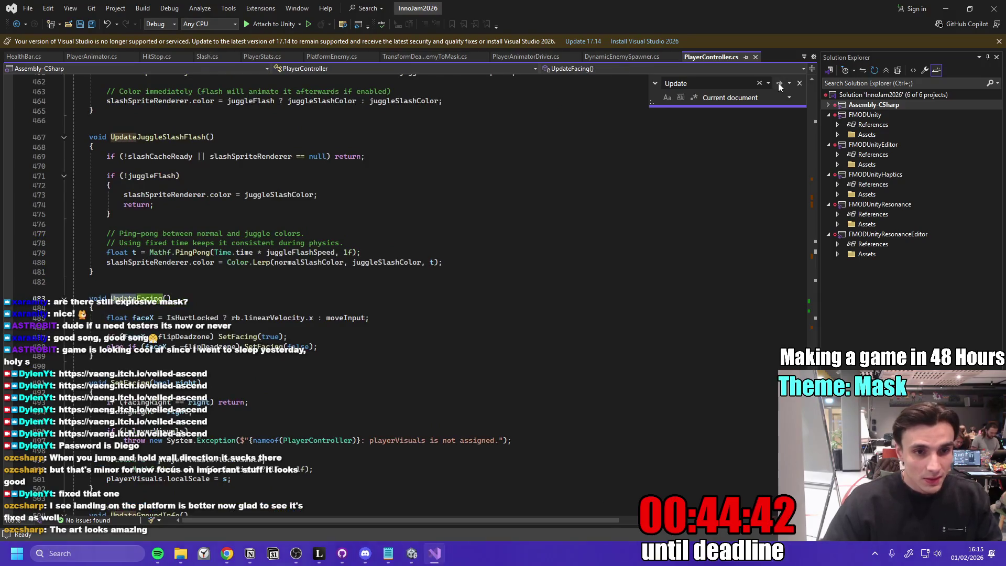
{"action": "left_click", "coordinate": [778, 82]}
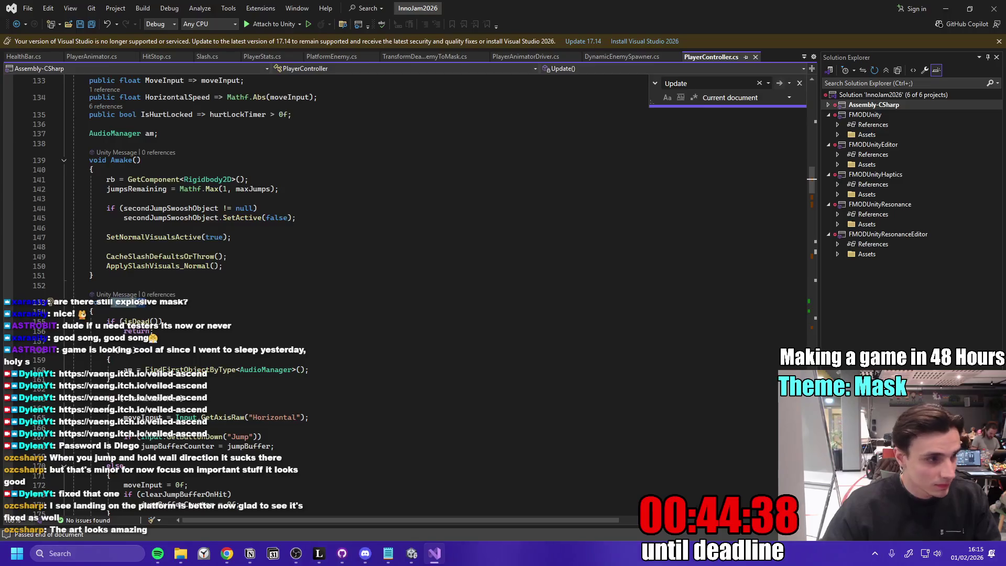
{"action": "left_click", "coordinate": [190, 320]}
{"action": "key", "text": "ctrl+v"}
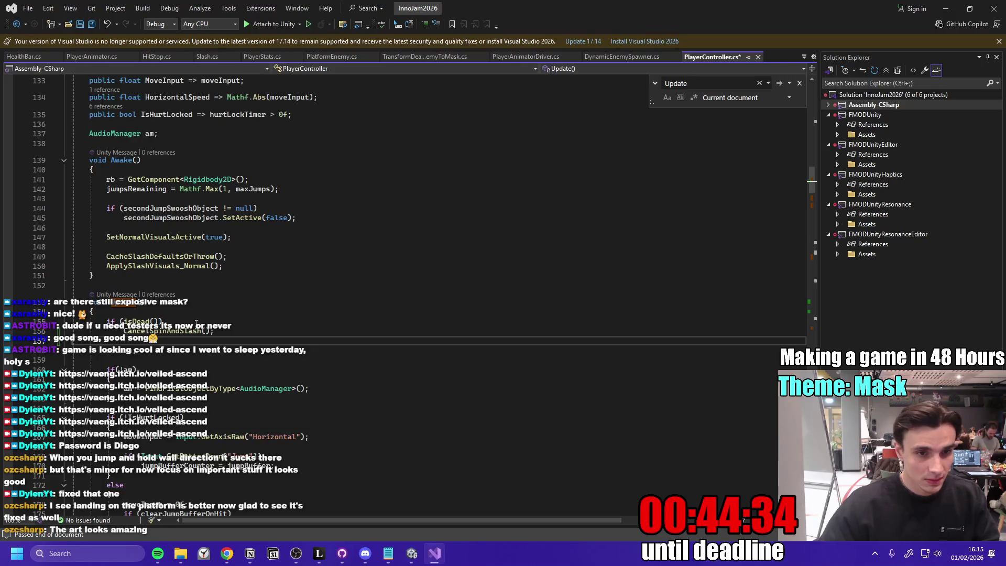
{"action": "key", "text": "ctrl+f"}
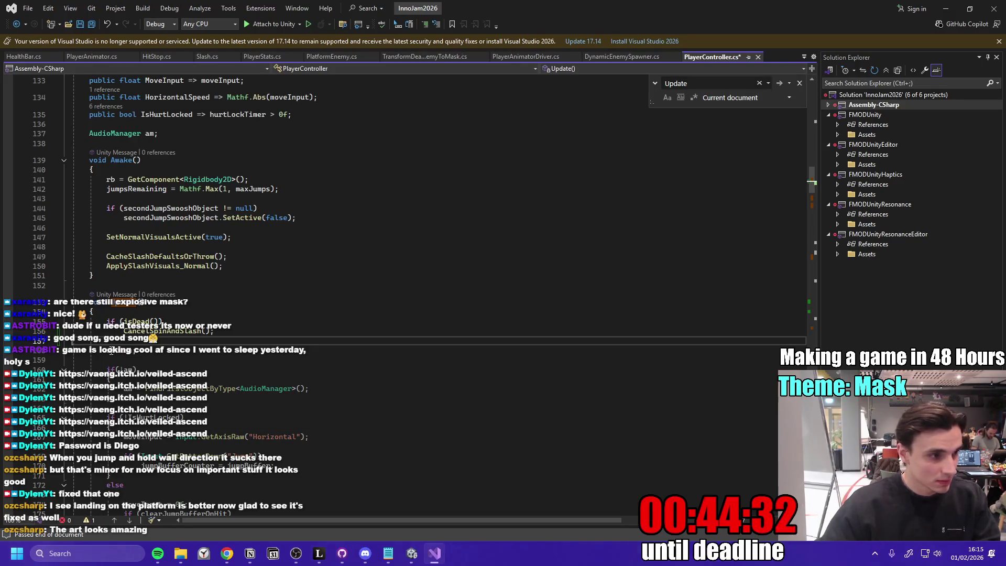
{"action": "key", "text": "BackSpace"}
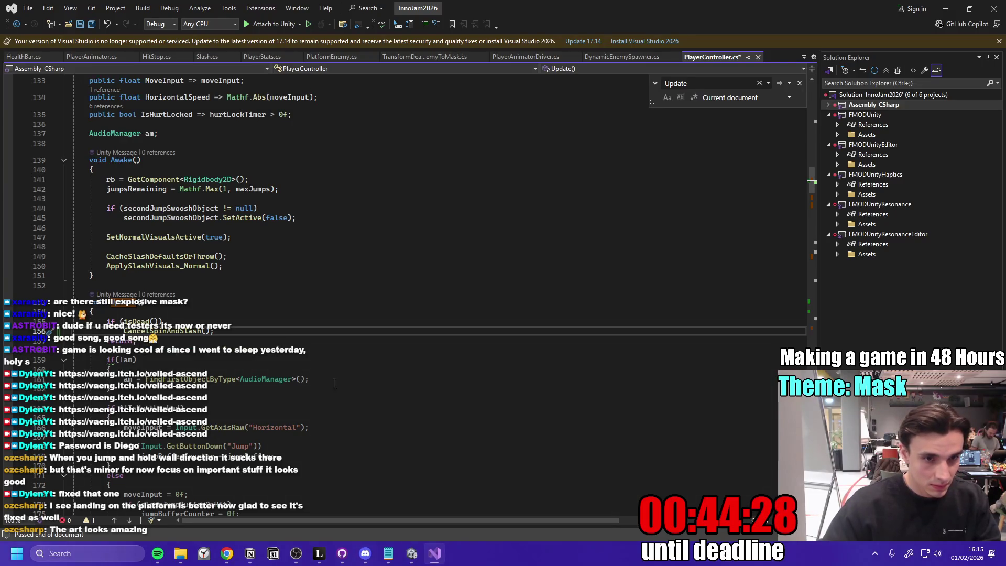
{"action": "key", "text": "Home"}
{"action": "key", "text": "BackSpace"}
{"action": "key", "text": "BackSpace"}
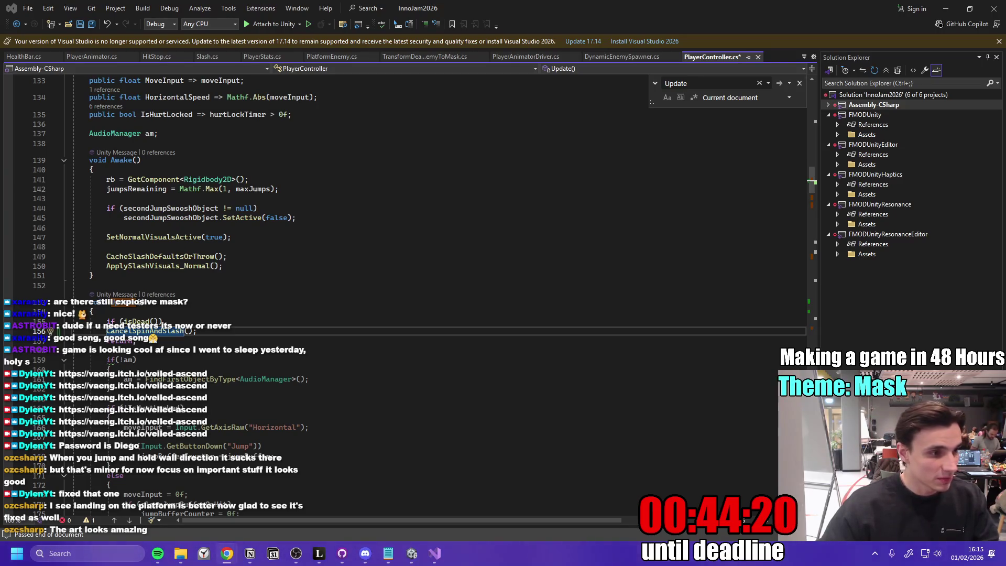
{"action": "scroll", "coordinate": [229, 339], "scroll_direction": "down", "scroll_amount": 3}
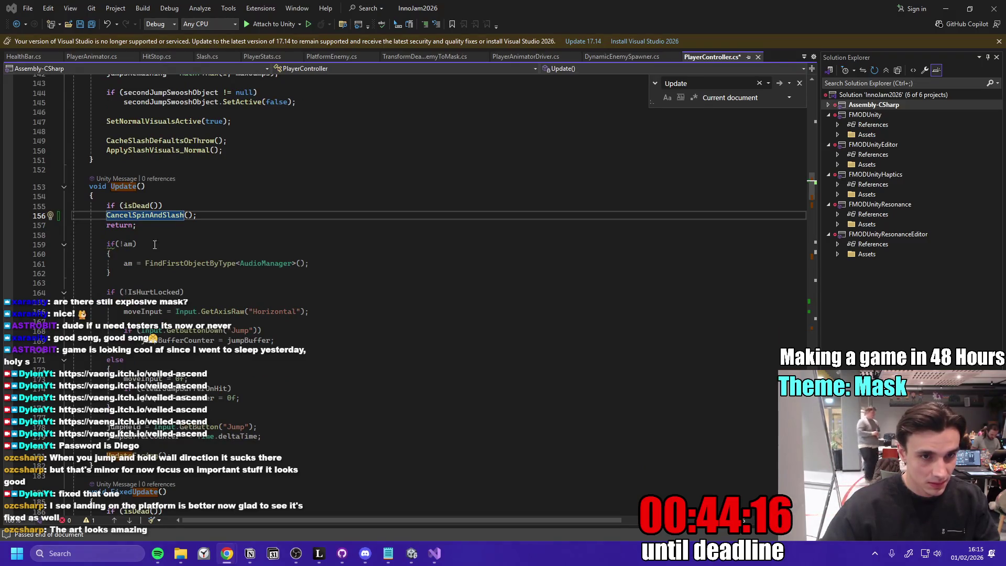
- Wrap the dead-player cancel and early return in braces, then paste new code into FixedUpdate
{"action": "left_click", "coordinate": [153, 227]}
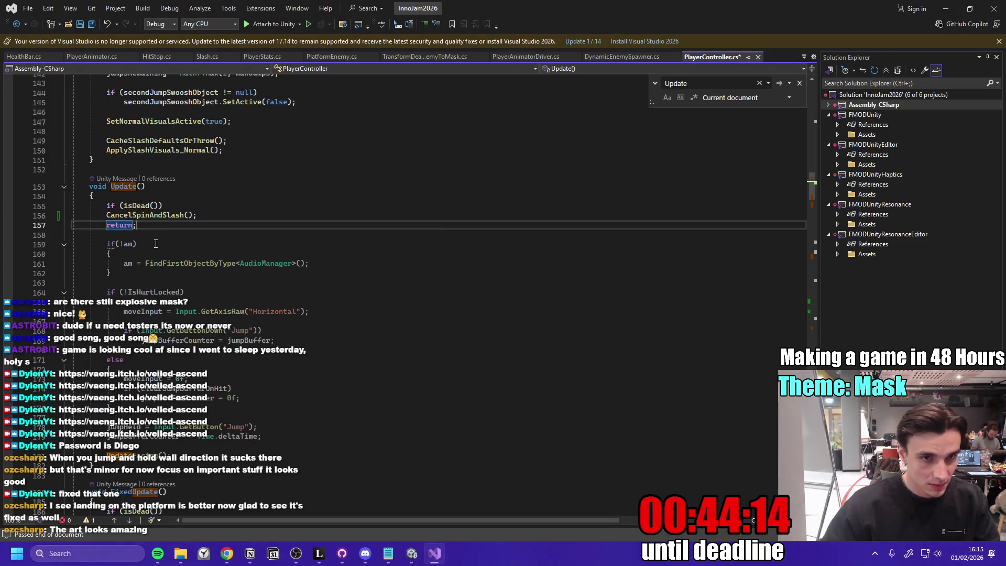
{"action": "left_click", "coordinate": [188, 207]}
{"action": "type", "text": "{"}
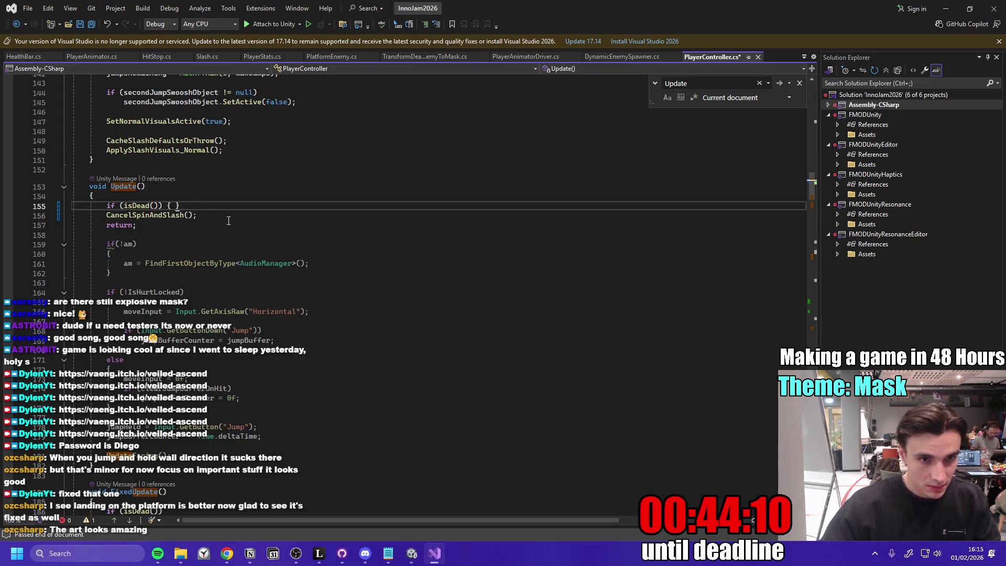
{"action": "left_click", "coordinate": [176, 227]}
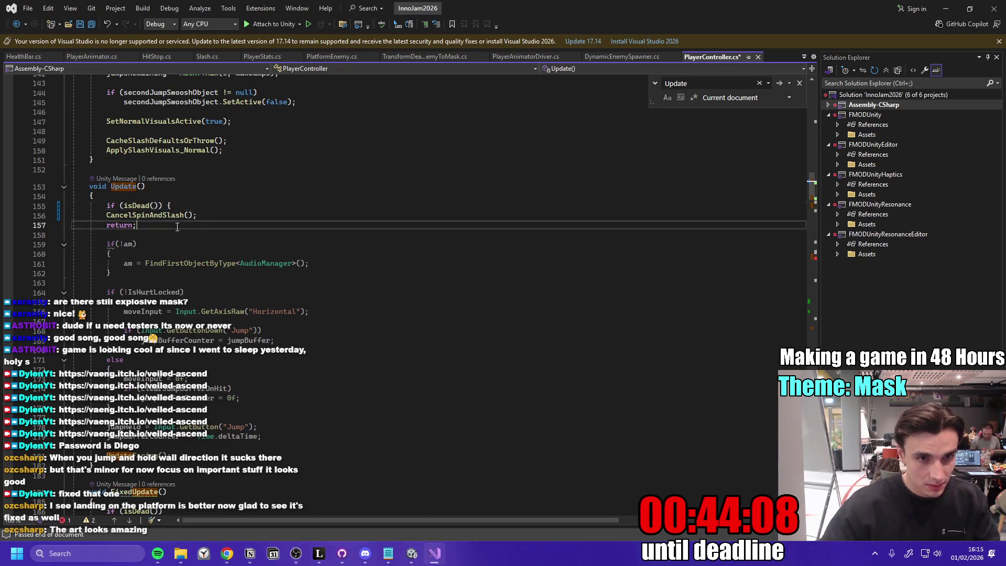
{"action": "key", "text": "Return"}
{"action": "type", "text": "}"}
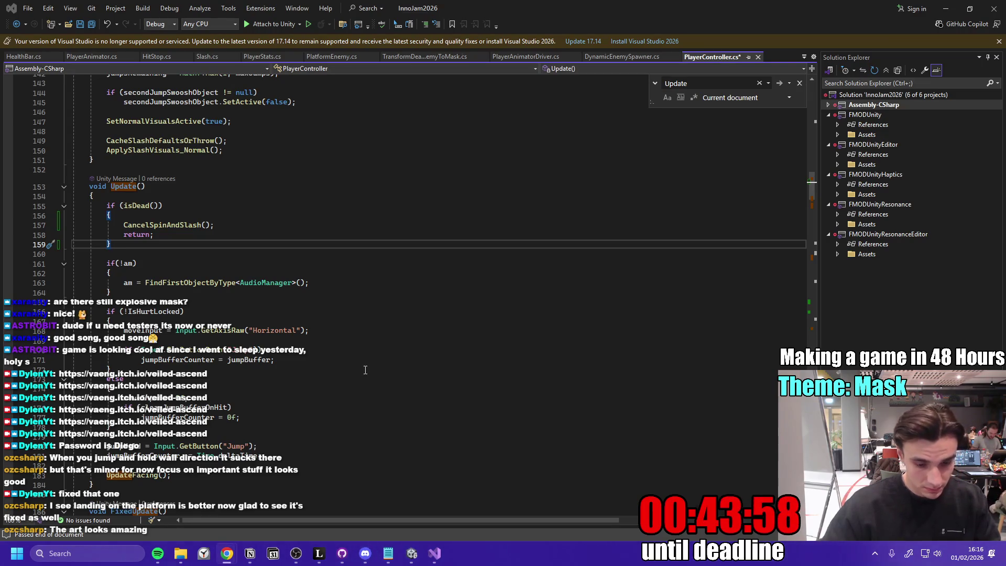
{"action": "scroll", "coordinate": [295, 376], "scroll_direction": "down", "scroll_amount": 4}
{"action": "left_click", "coordinate": [245, 424]}
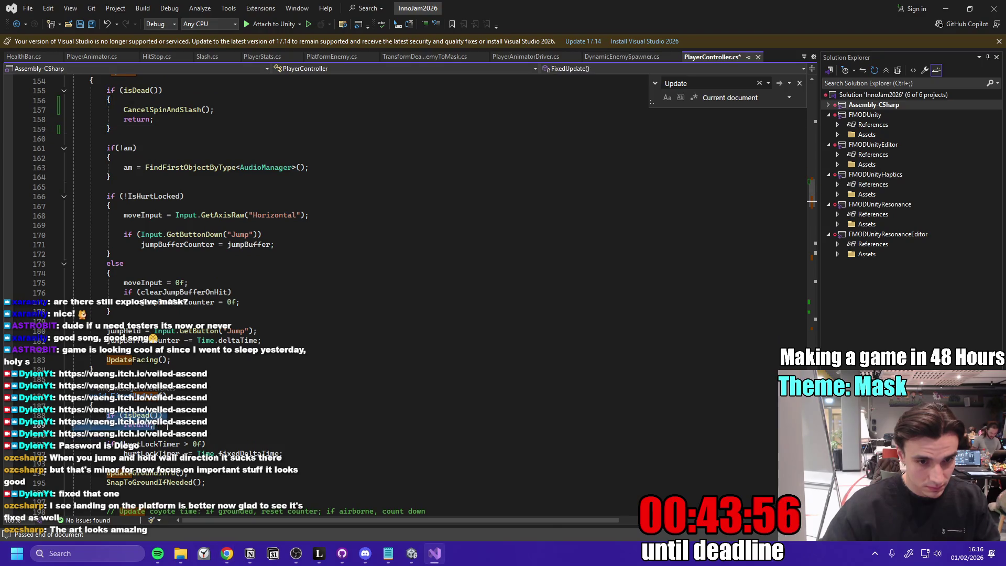
{"action": "key", "text": "ctrl+v"}
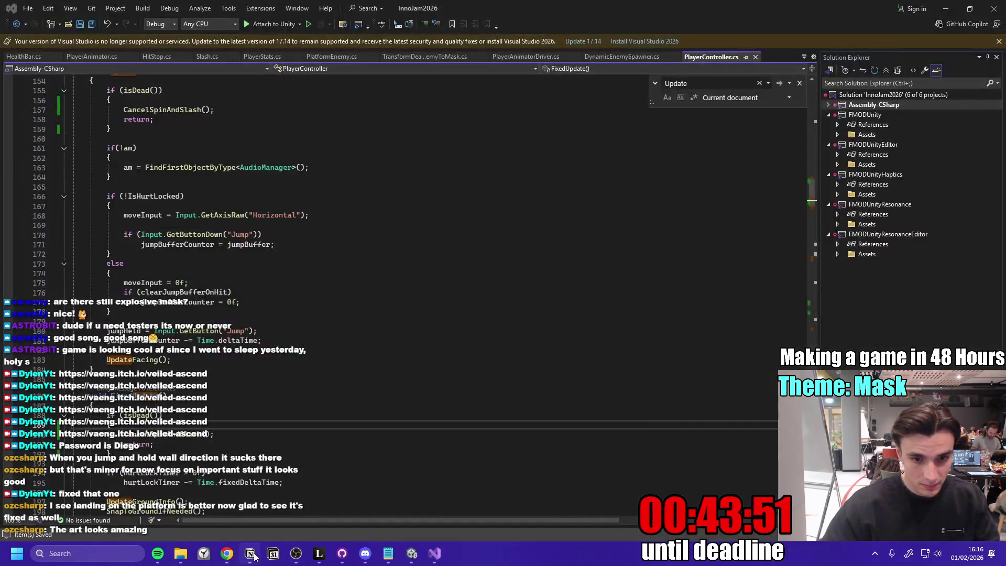
- Check the damage/death spin-cancel task in Notion, then return to Unity with a taller scene preview
{"action": "left_click", "coordinate": [250, 554]}
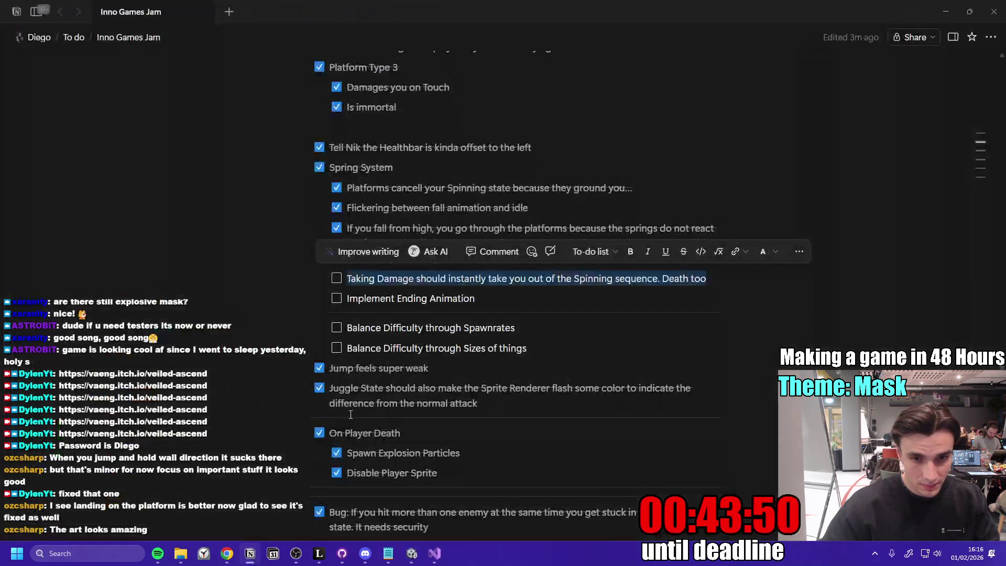
{"action": "left_click", "coordinate": [497, 300]}
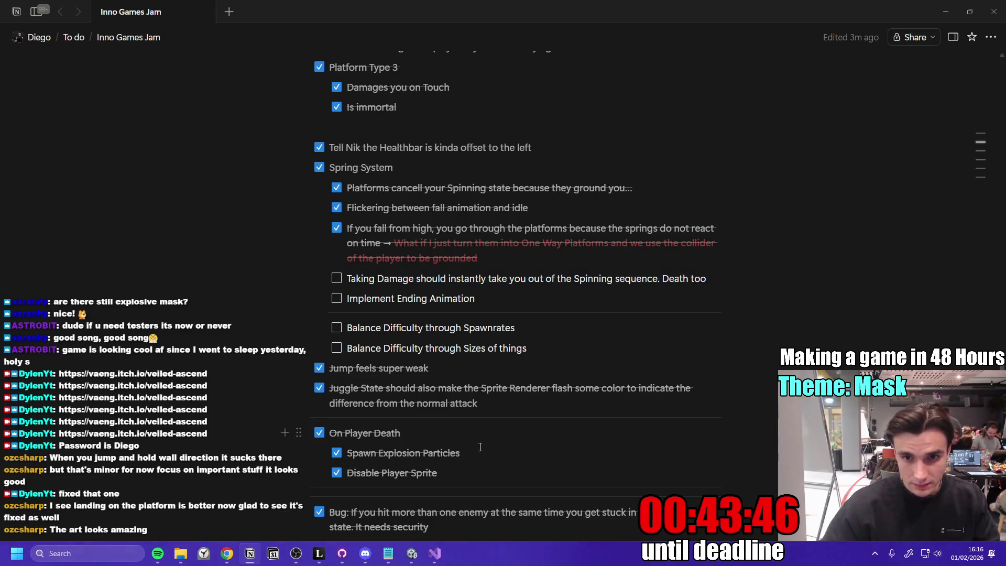
{"action": "left_click", "coordinate": [411, 554]}
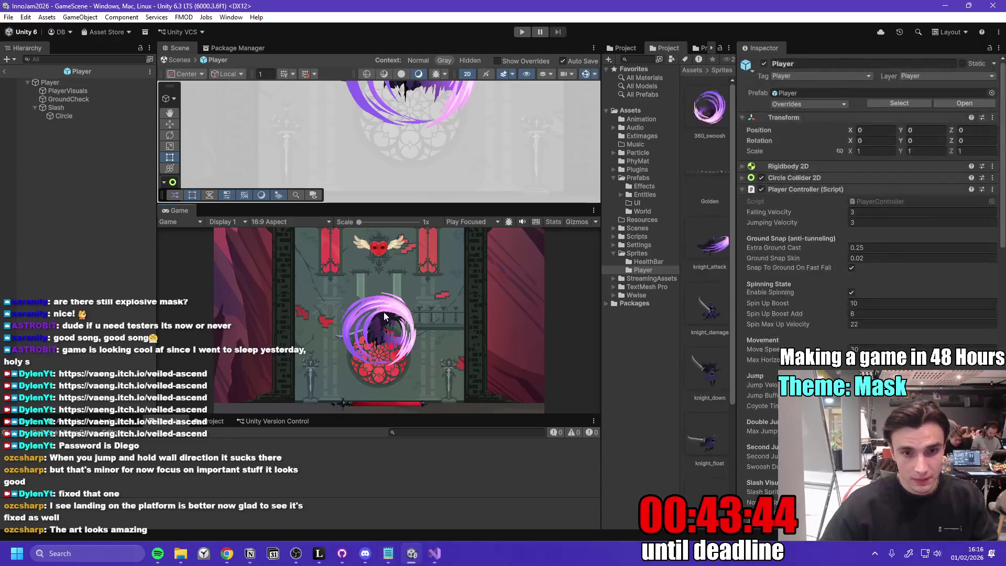
{"action": "left_click_drag", "start_coordinate": [418, 210], "coordinate": [417, 253]}
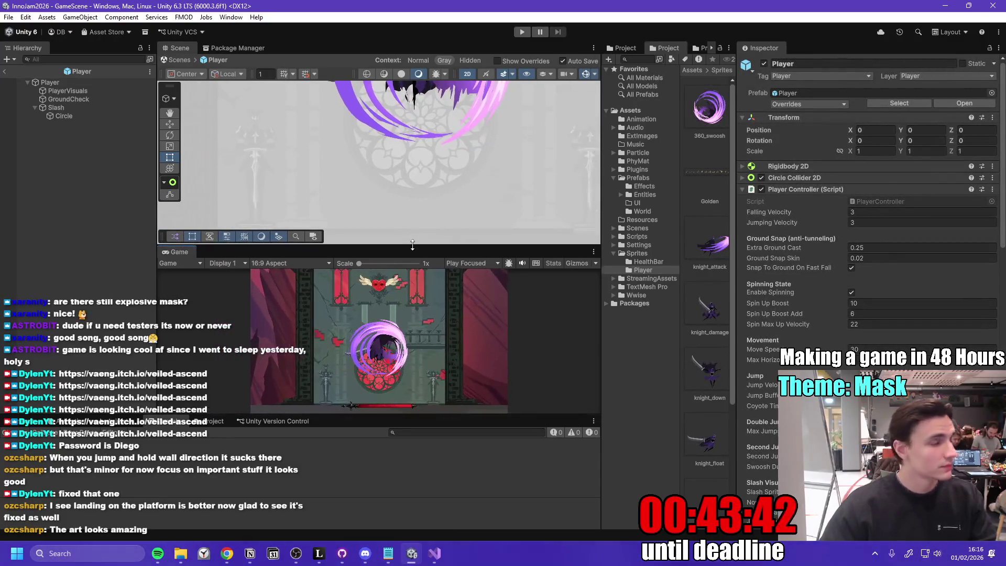